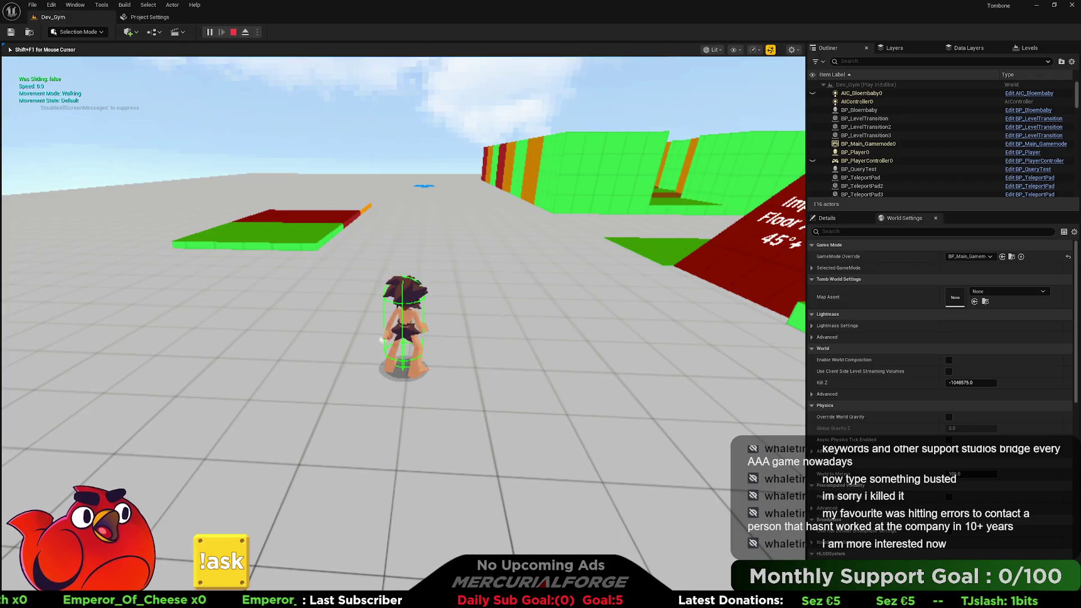
Stop the play session and open the Gameplay Tag Manager from TombPlayerStart's Tag field.
key(Escape)
key(w)
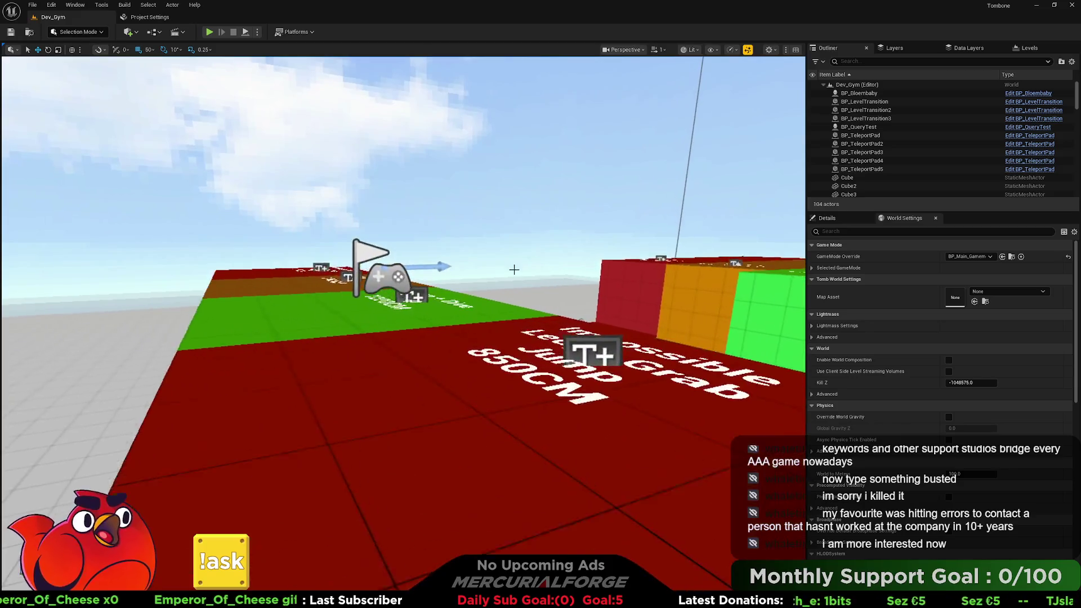
click(382, 274)
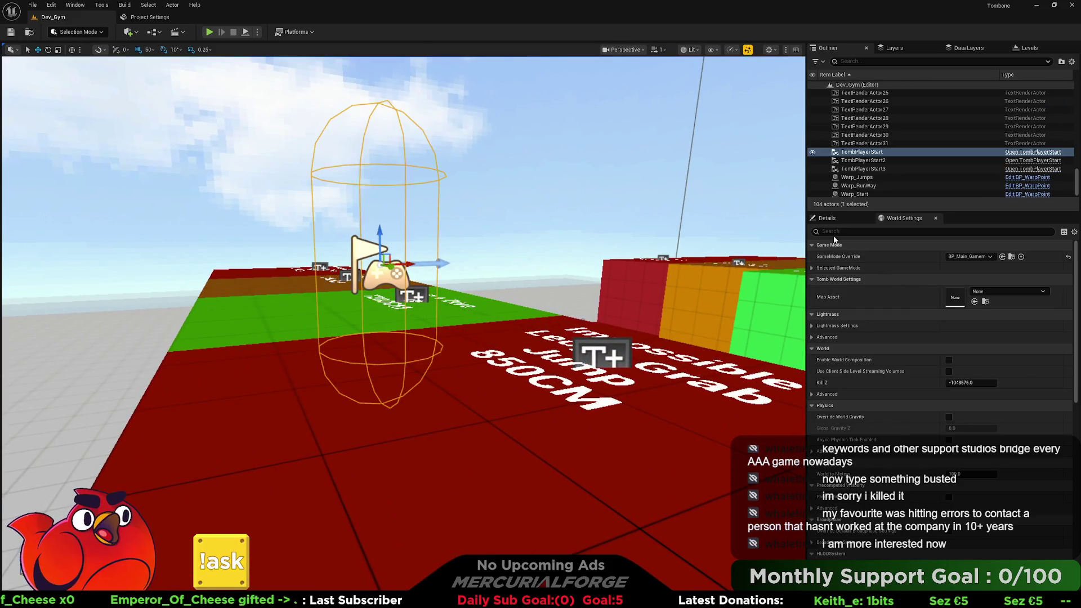
click(827, 218)
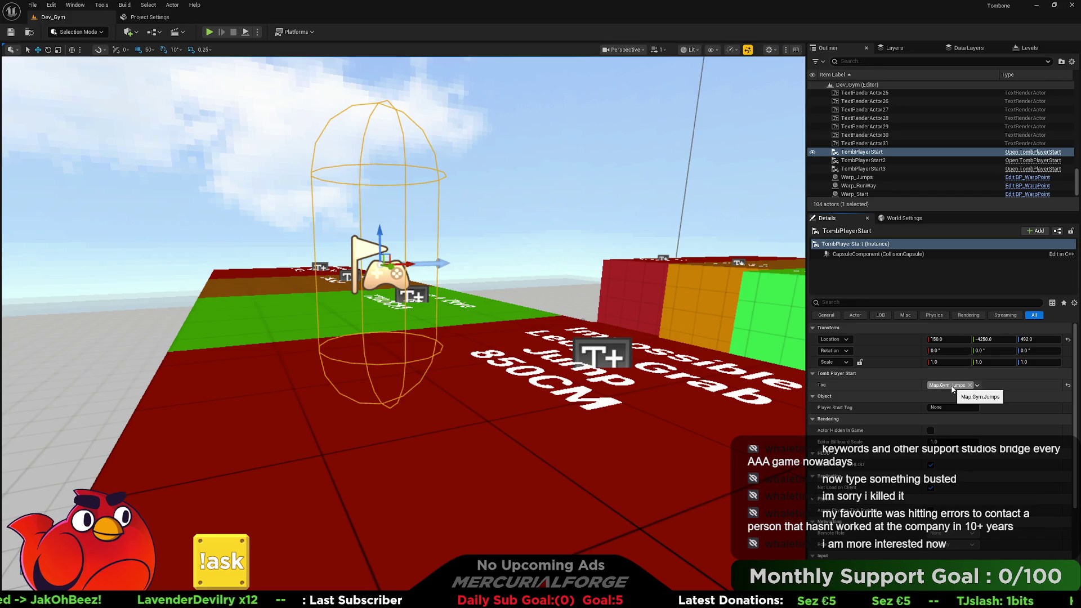
click(977, 385)
click(973, 419)
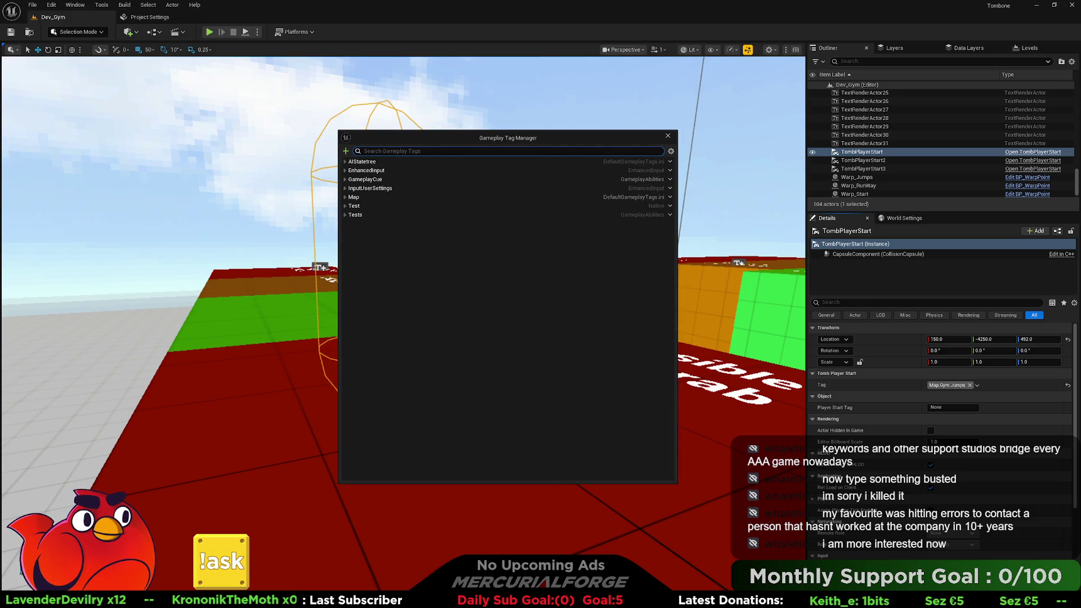
Expand the Map, Map.Gym and Map.Test tags, then close the Gameplay Tag Manager.
click(345, 197)
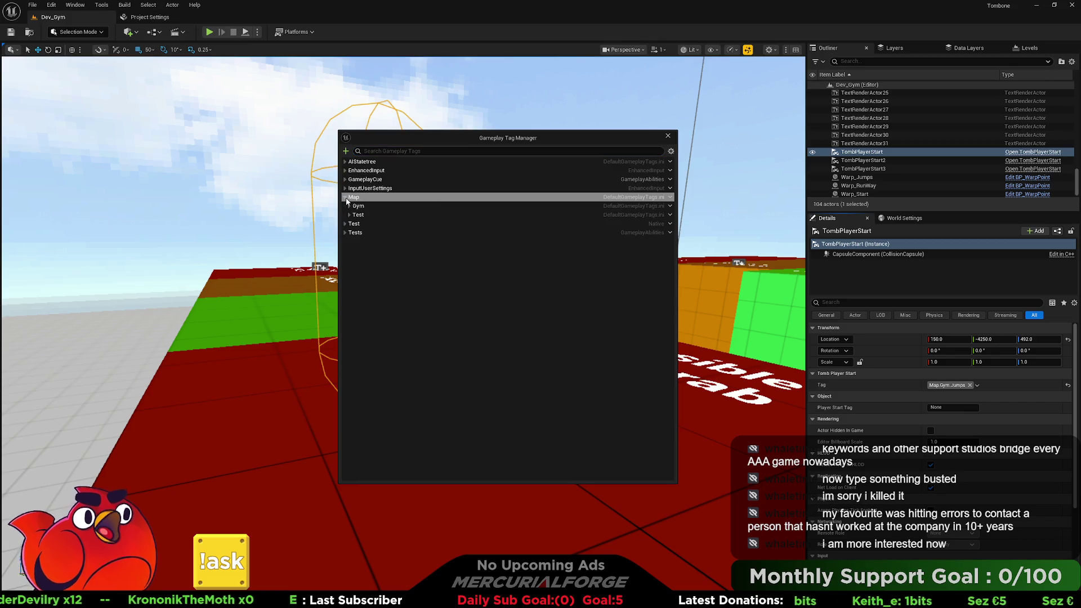
click(349, 206)
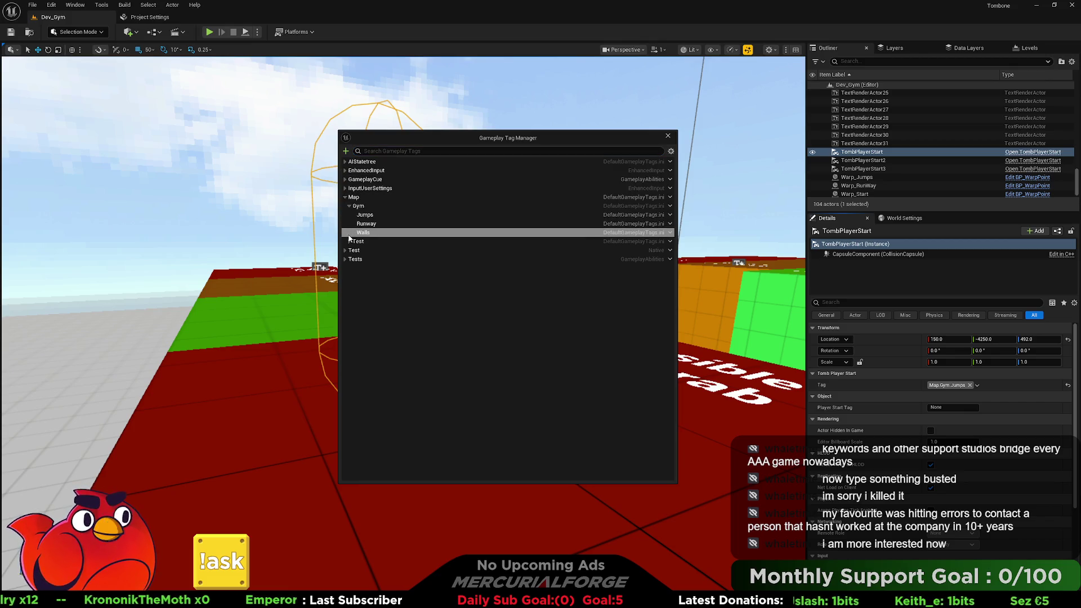
click(349, 240)
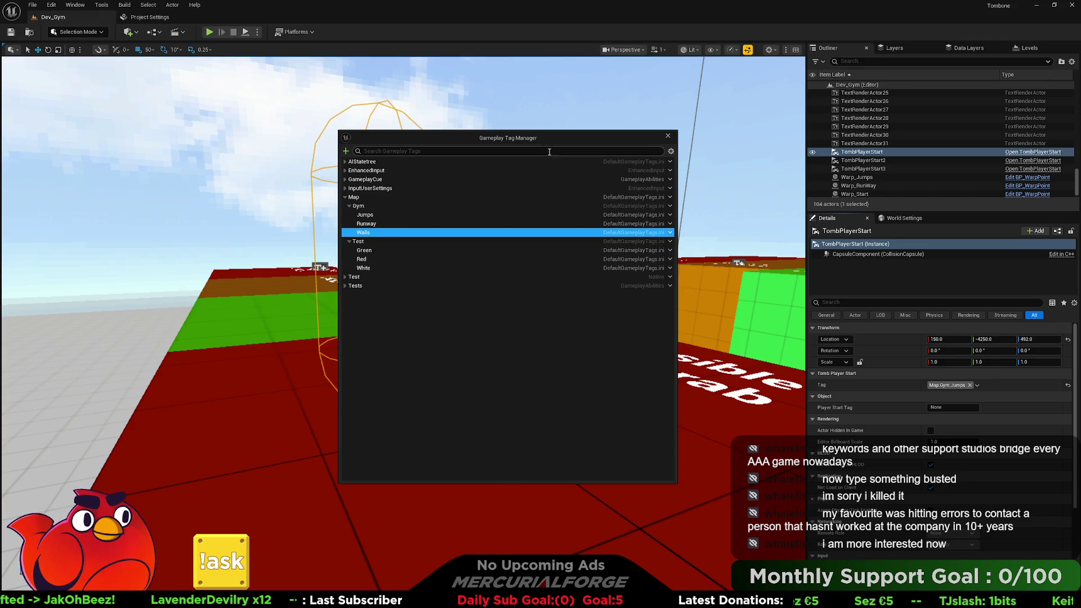
click(667, 136)
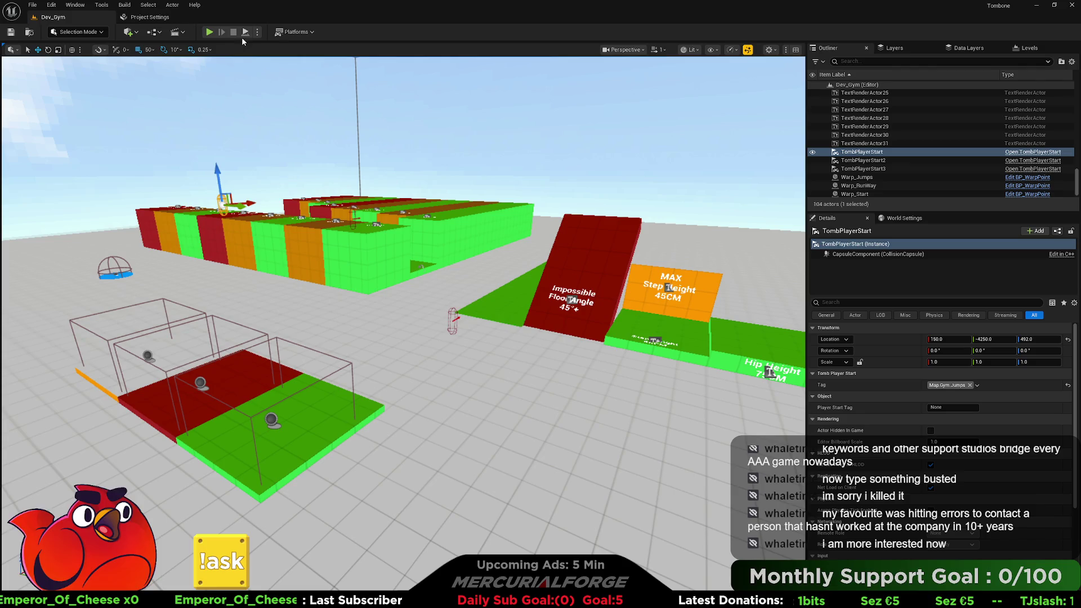
key(alt+Tab)
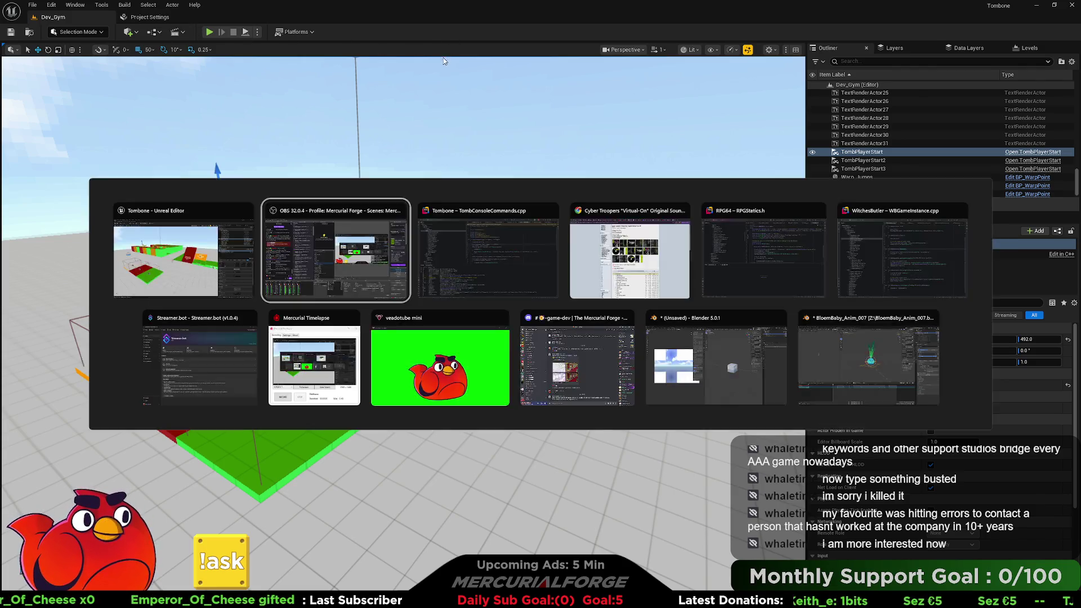
In Rider, collapse the log panel and review the Warp code in TombConsoleCommands.cpp.
key(alt+Tab)
key(alt+Tab)
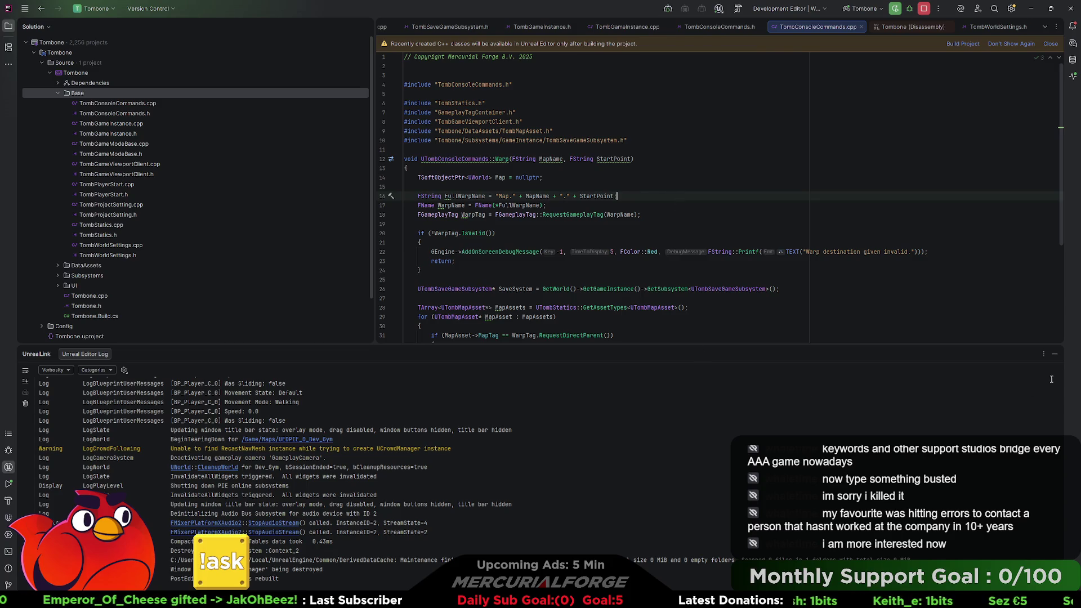
click(1055, 354)
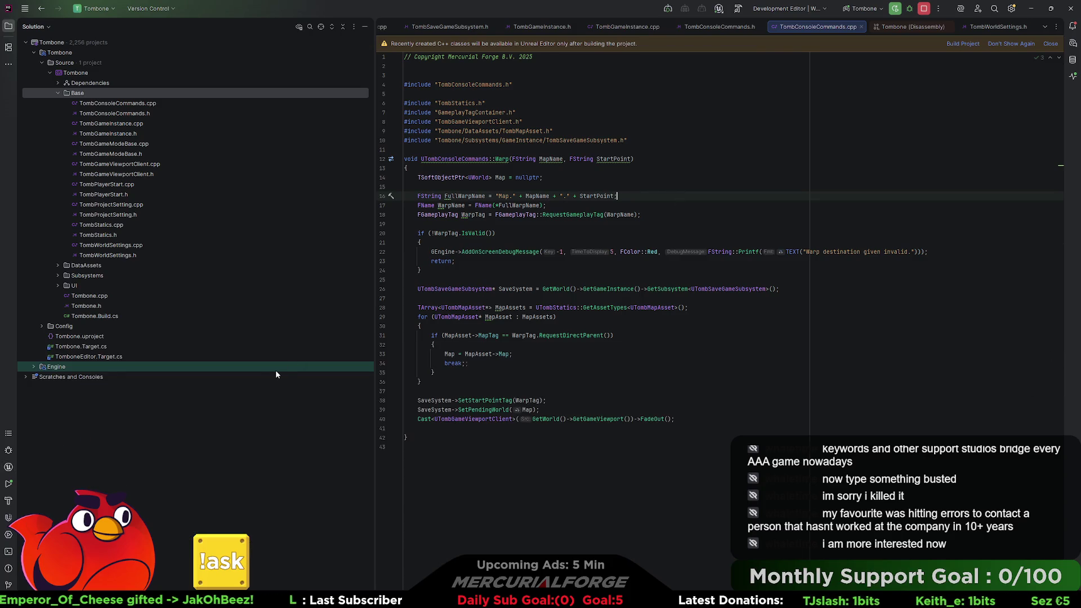
click(673, 264)
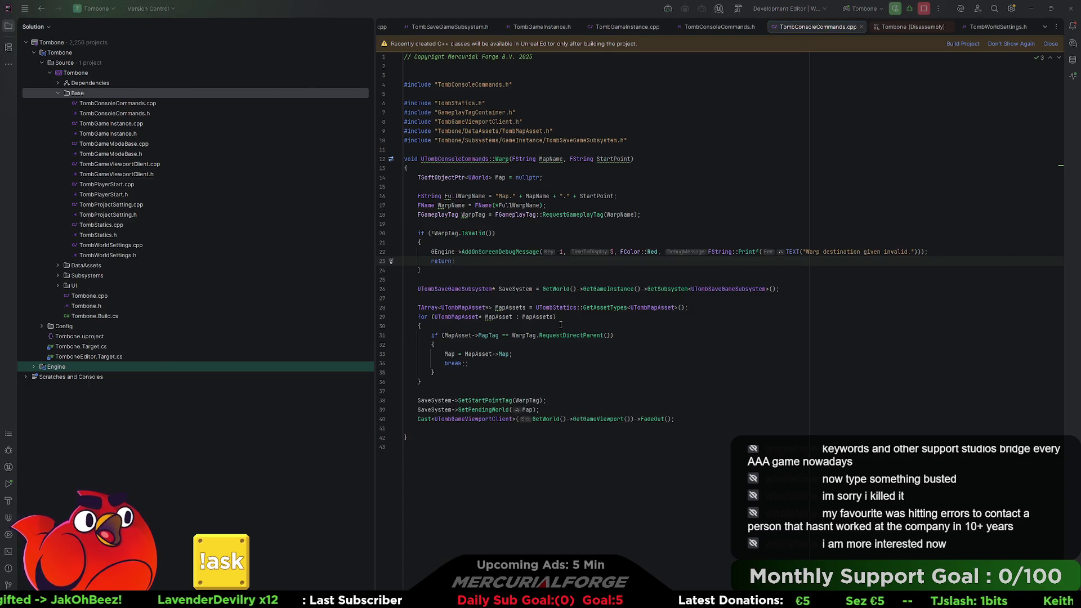
key(alt+Tab)
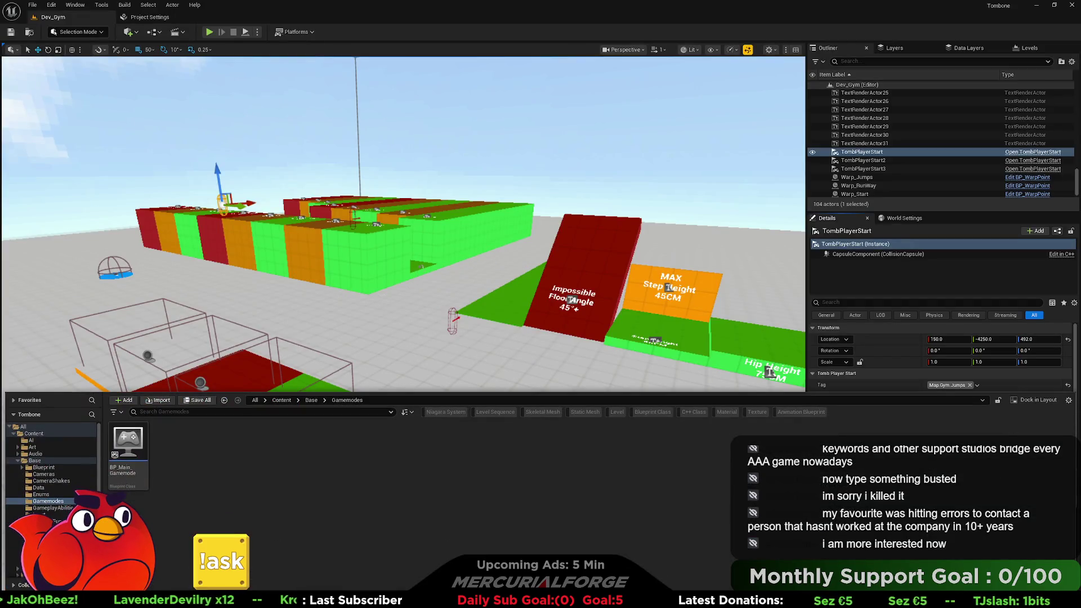
Browse the Data folder and open the DEV_Test TombMapAsset for editing.
click(38, 487)
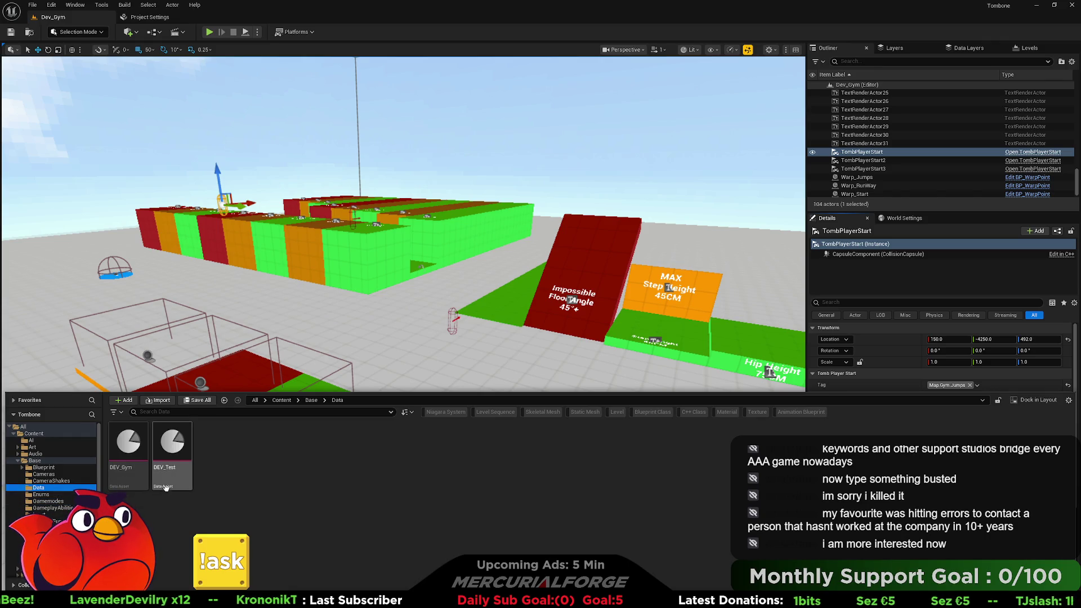
click(128, 444)
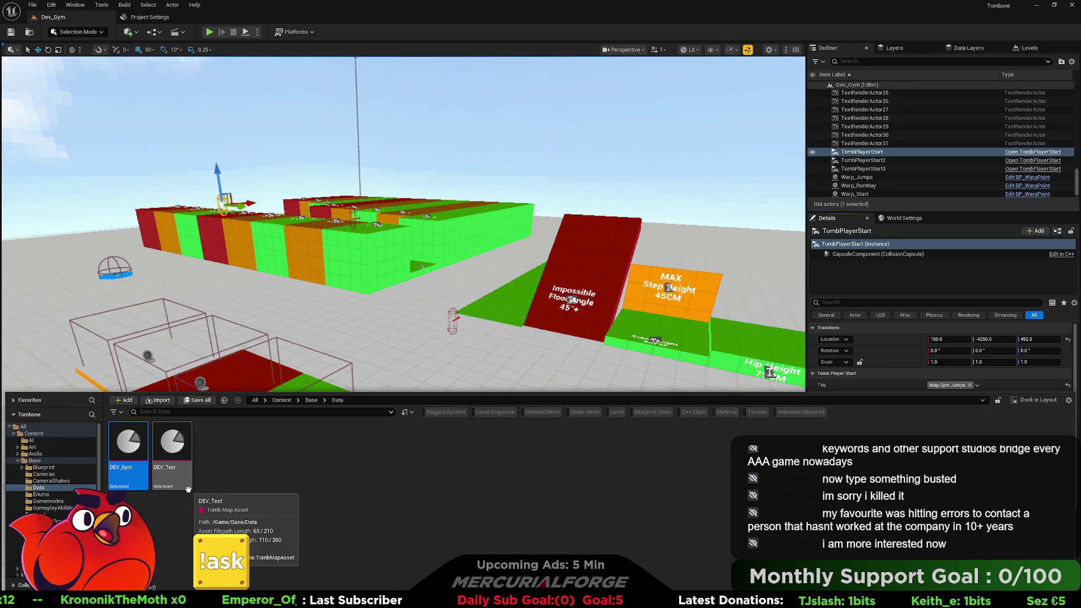
double_click(170, 459)
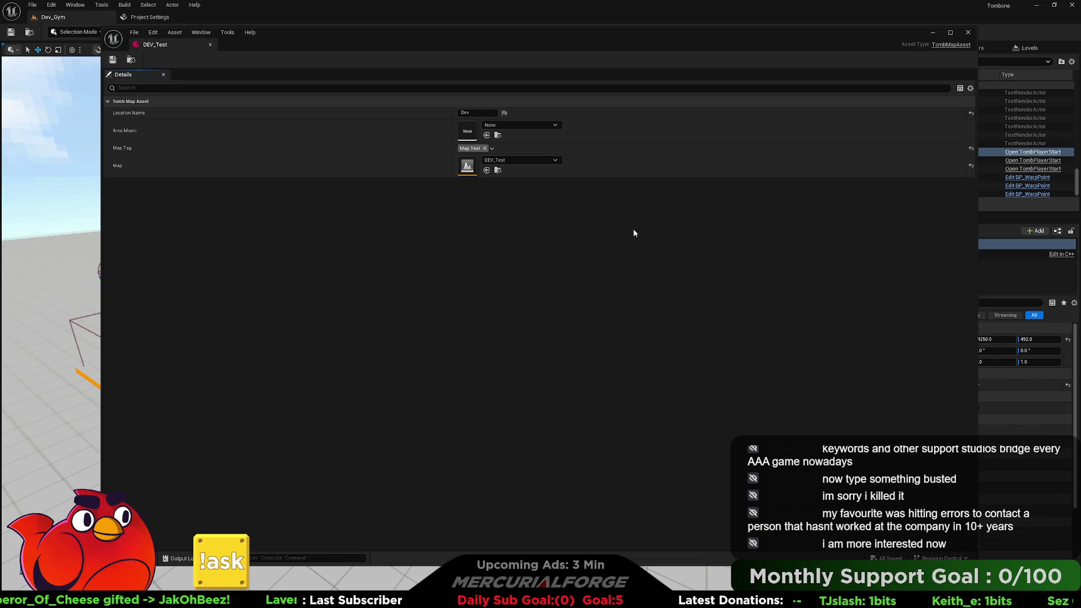
Leave DEV_Test's Area Music at None and close the asset editor.
click(509, 124)
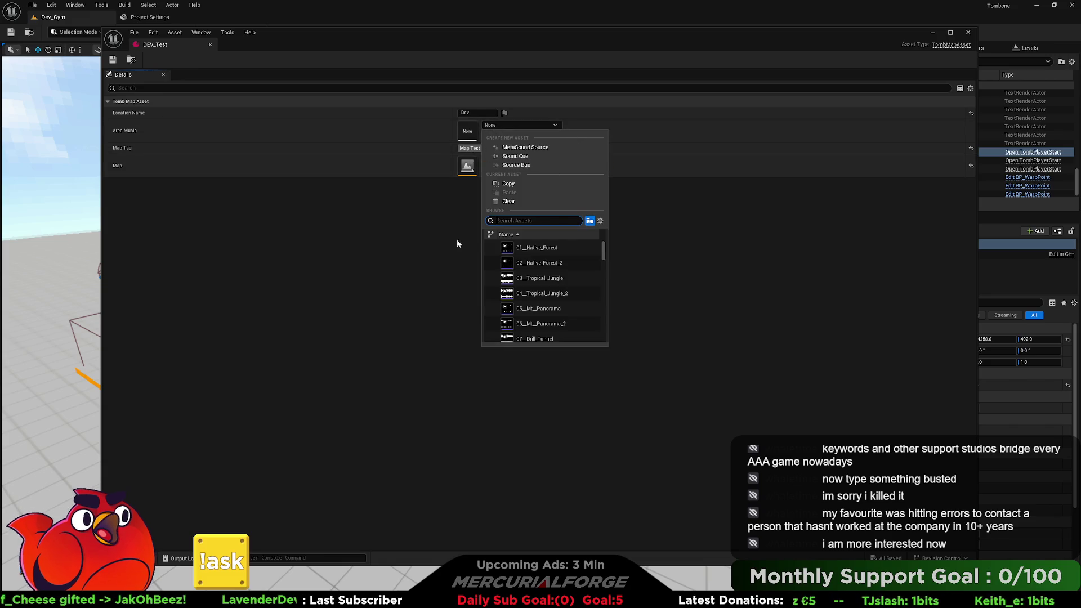
click(370, 265)
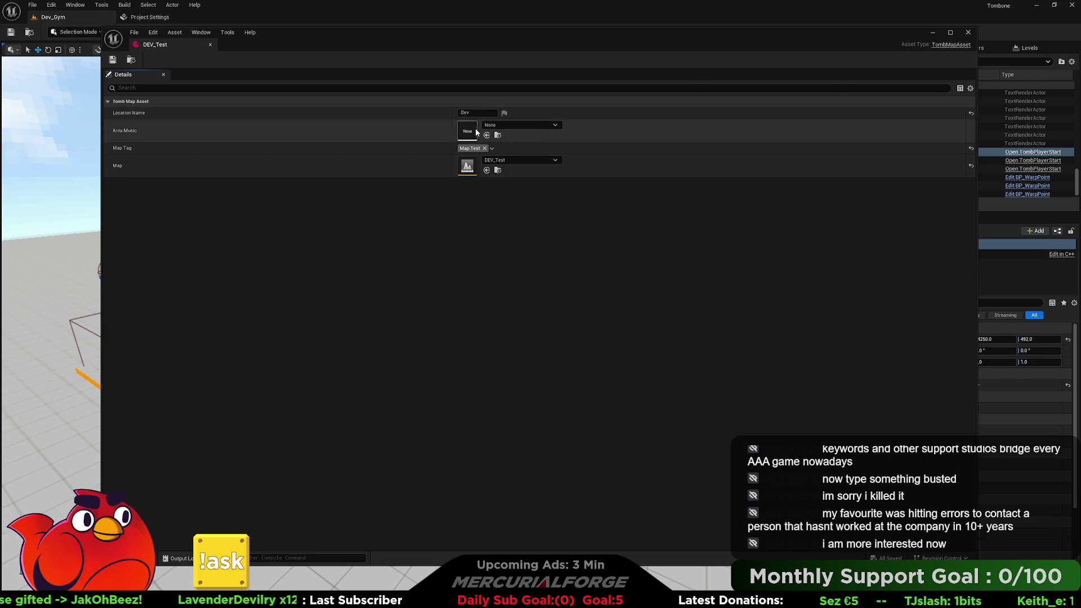
click(968, 32)
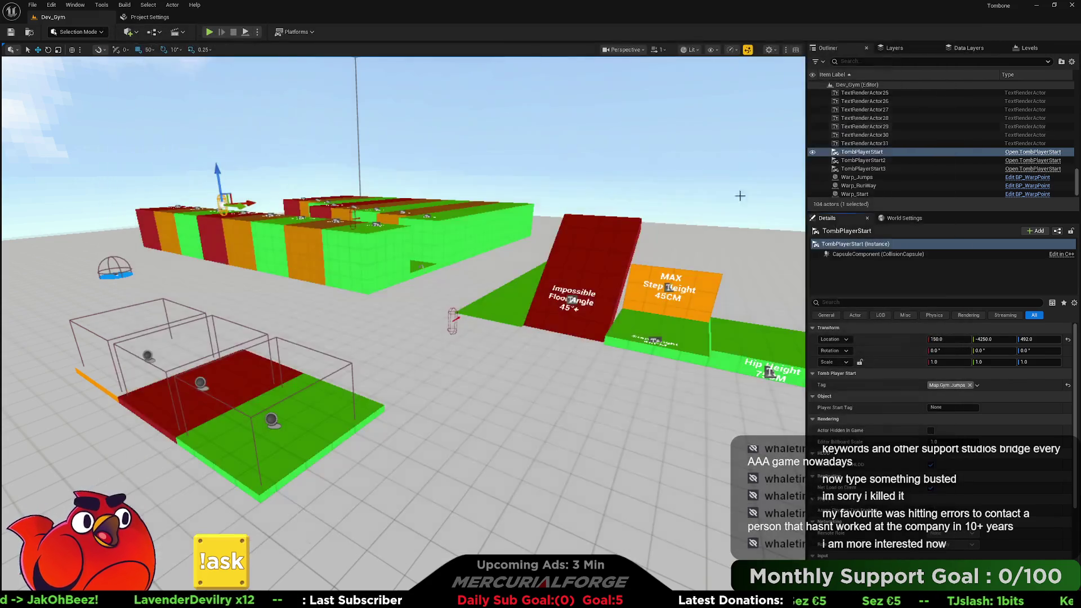
Fly to the red and green floor and select the BP_LevelTransition actor there.
drag(403, 310, 473, 293)
mouse_move(402, 352)
mouse_down()
mouse_move(540, 415)
mouse_move(462, 372)
mouse_up()
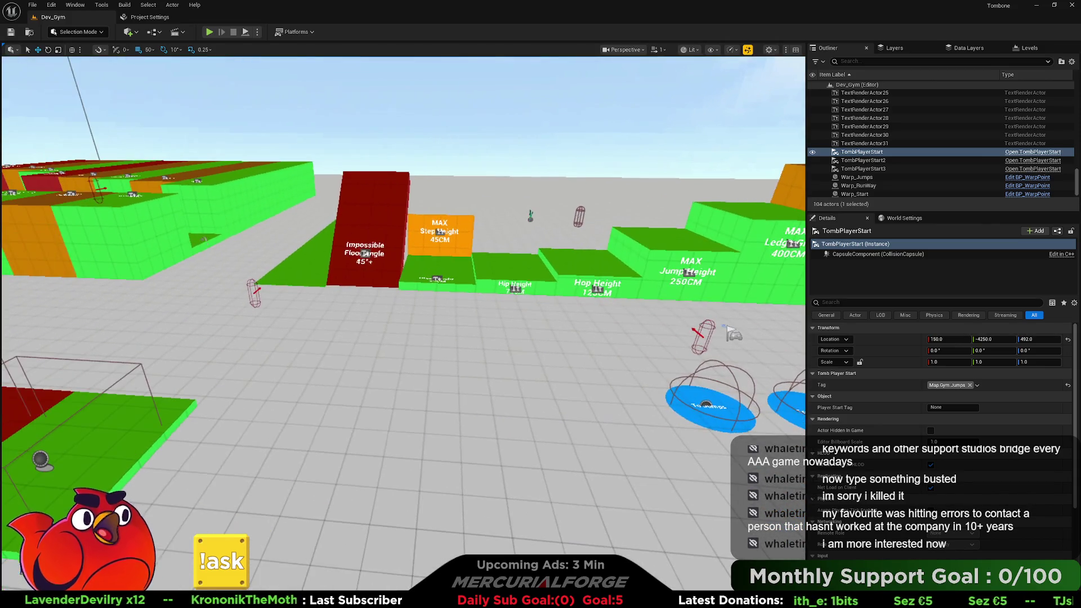
click(129, 32)
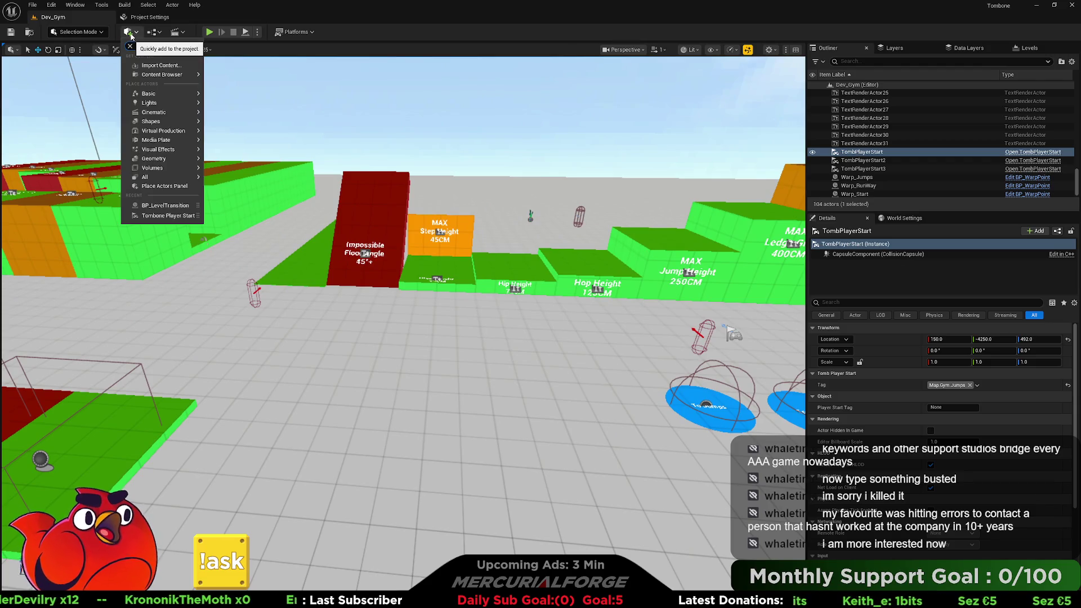
click(490, 166)
drag(490, 166, 480, 183)
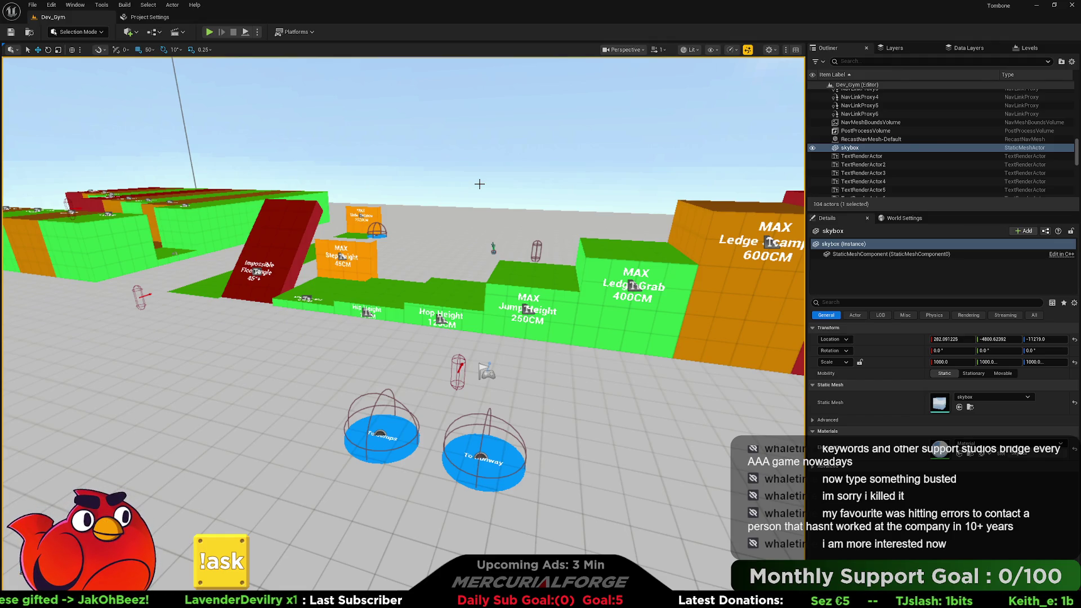
mouse_move(479, 183)
mouse_down()
mouse_move(423, 237)
mouse_move(428, 214)
mouse_move(479, 184)
mouse_up()
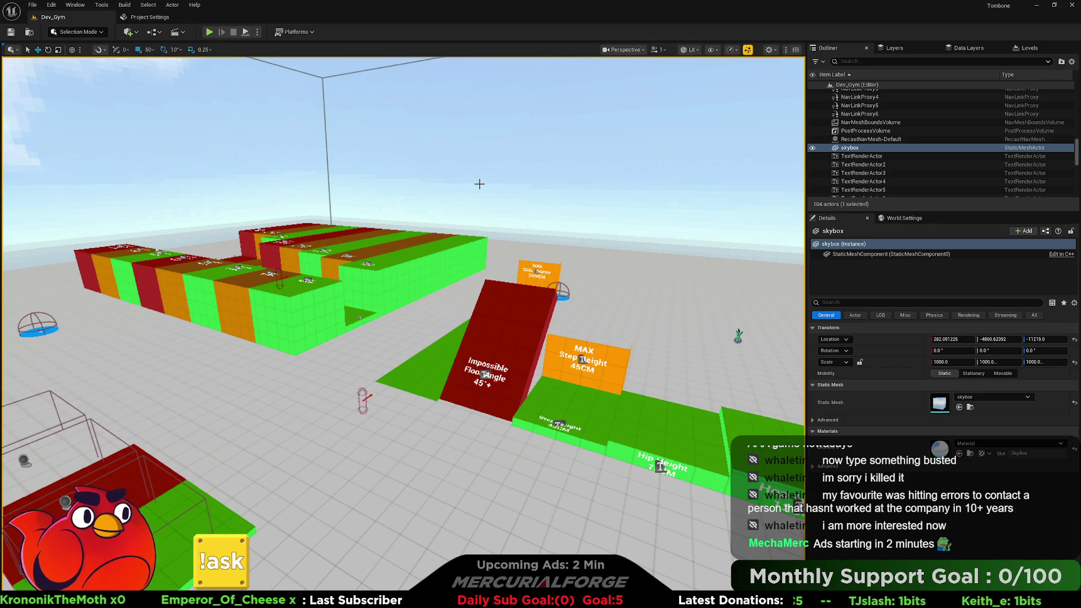
drag(467, 197, 400, 166)
mouse_move(749, 194)
mouse_down()
mouse_move(691, 259)
mouse_move(165, 354)
mouse_up()
click(149, 386)
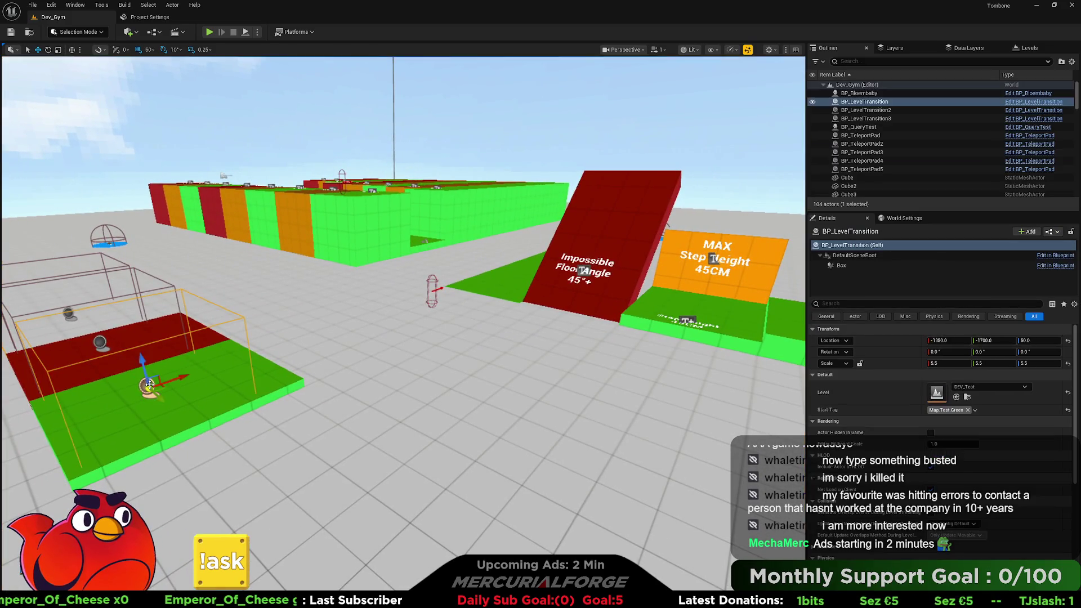
Fly the viewport up close to the orange and red MAX Ledge Clamper blocks.
mouse_move(415, 269)
mouse_down()
mouse_move(338, 237)
mouse_move(349, 247)
mouse_move(349, 234)
mouse_up()
drag(554, 308, 552, 310)
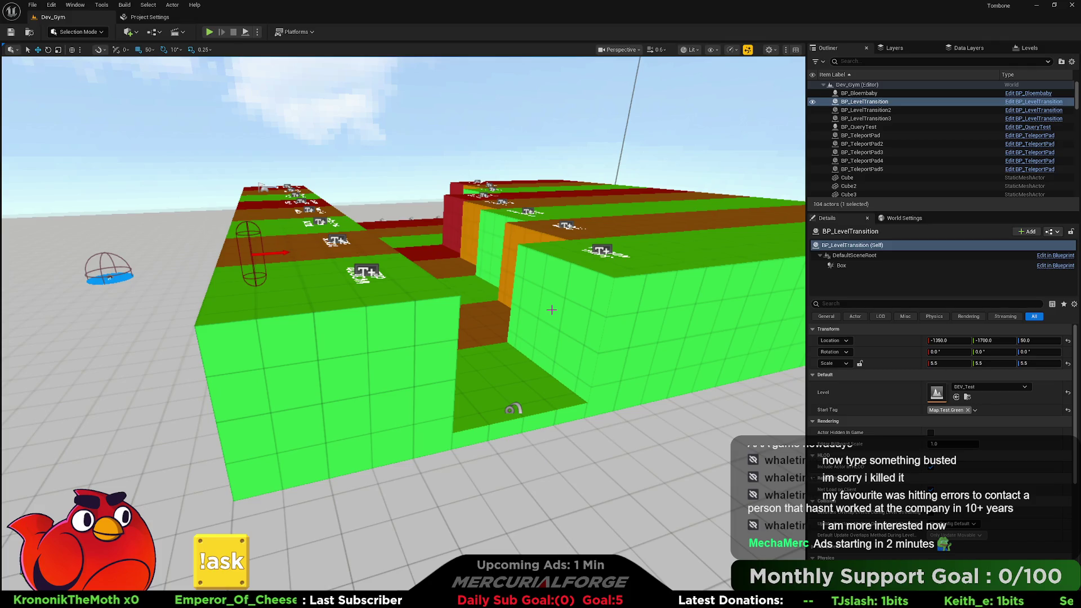
mouse_move(551, 309)
mouse_down()
mouse_move(540, 495)
mouse_move(541, 307)
mouse_up()
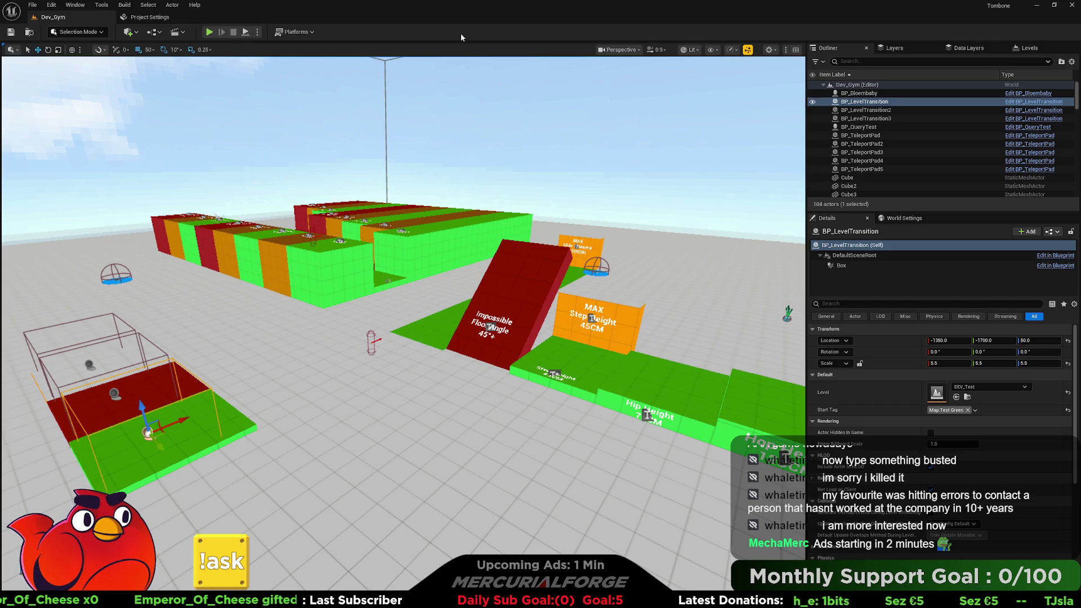
mouse_move(431, 200)
mouse_down()
mouse_move(501, 175)
mouse_move(439, 222)
mouse_up()
click(130, 33)
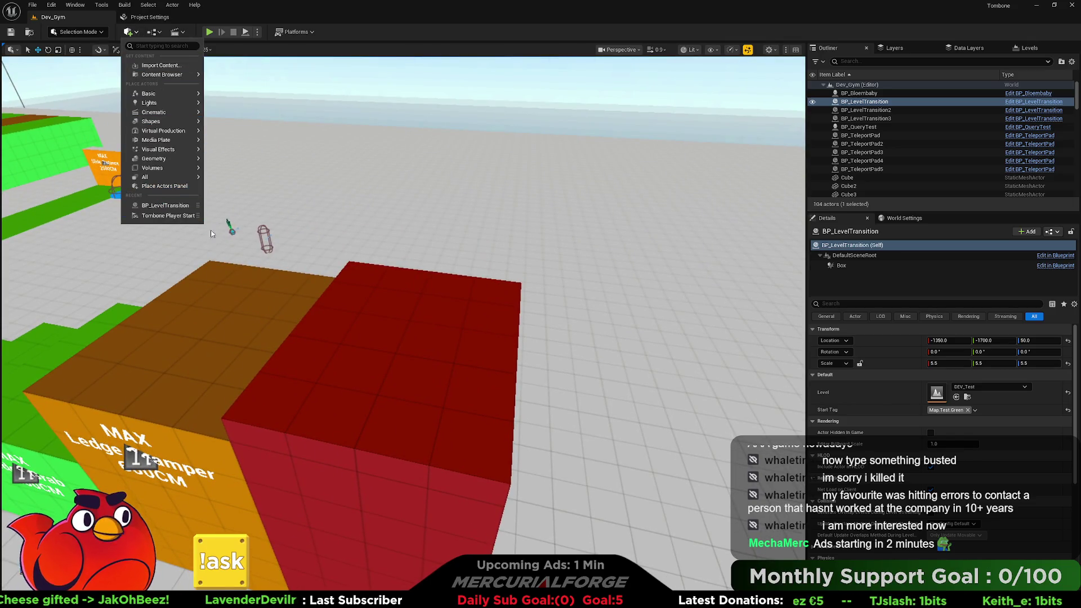
Place a Tombone Player Start on the red block and raise it to Z 750.
click(168, 216)
mouse_move(168, 216)
mouse_down()
mouse_move(191, 220)
mouse_move(169, 214)
mouse_up()
mouse_move(368, 276)
mouse_down()
mouse_move(373, 228)
mouse_move(363, 254)
mouse_move(413, 191)
mouse_up()
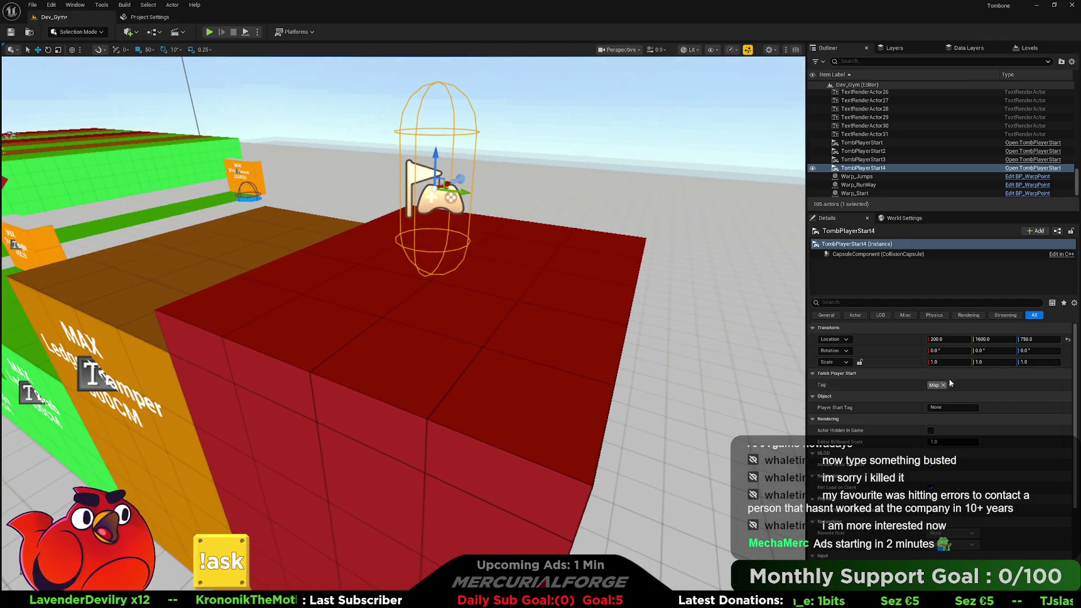
click(952, 386)
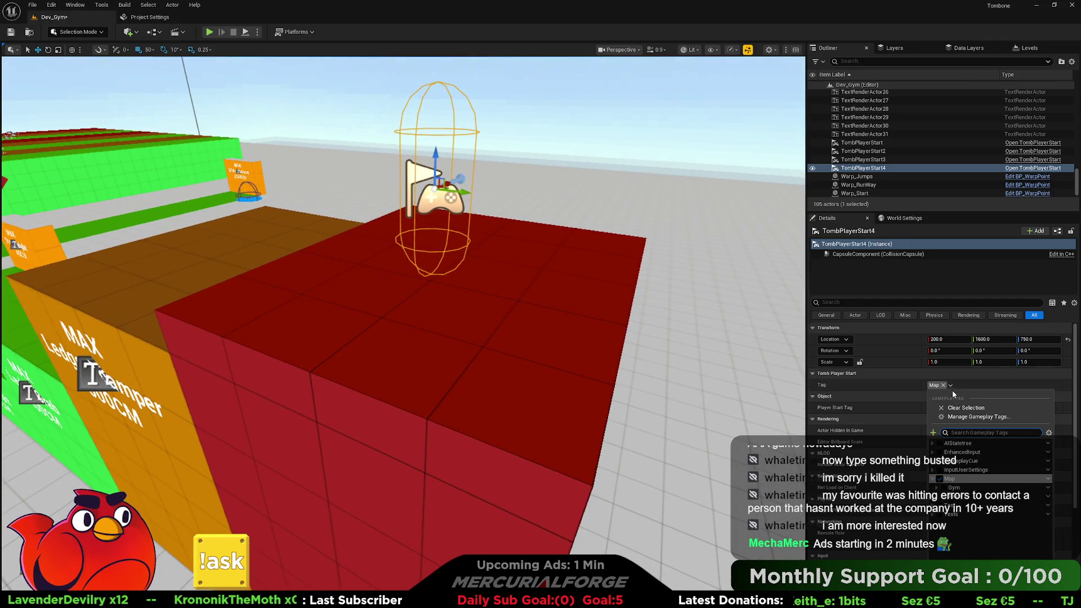
Tag TombPlayerStart4 with Map.Gym and begin a new tag named Map.Gym.Red.
click(937, 487)
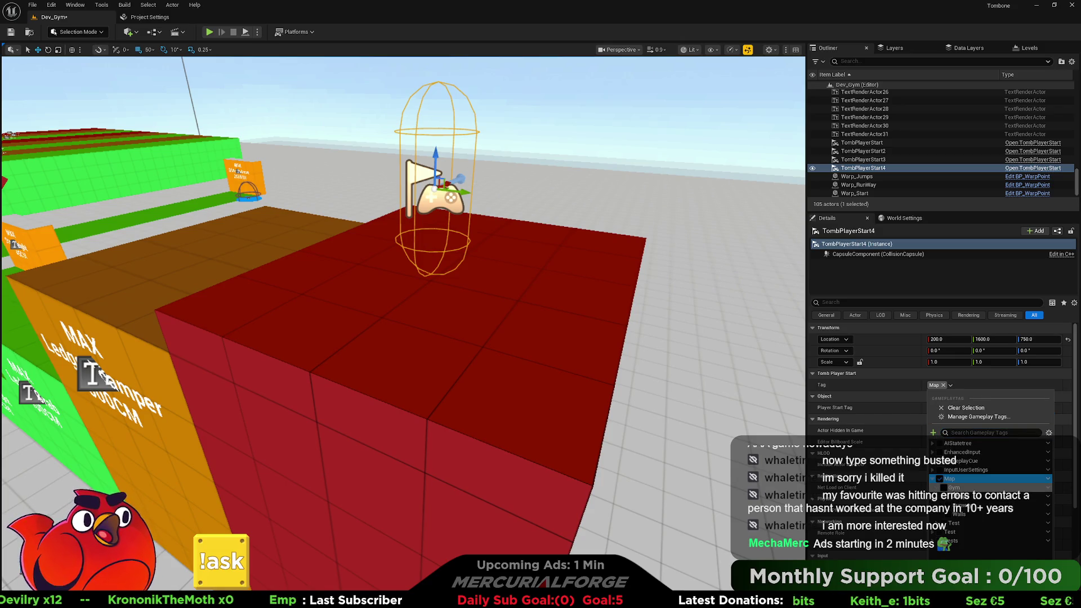
click(944, 488)
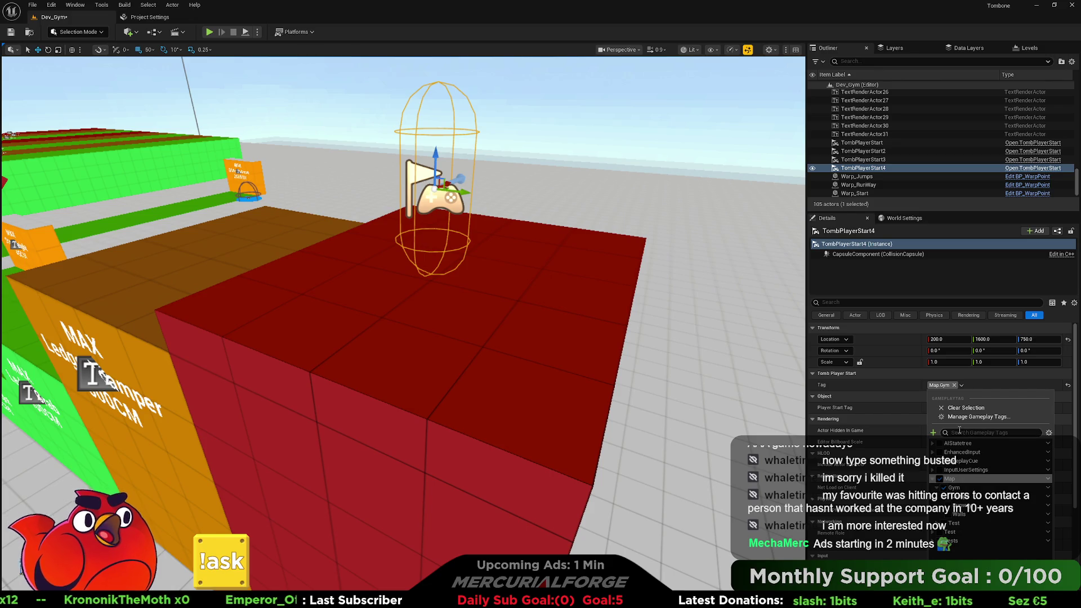
click(933, 432)
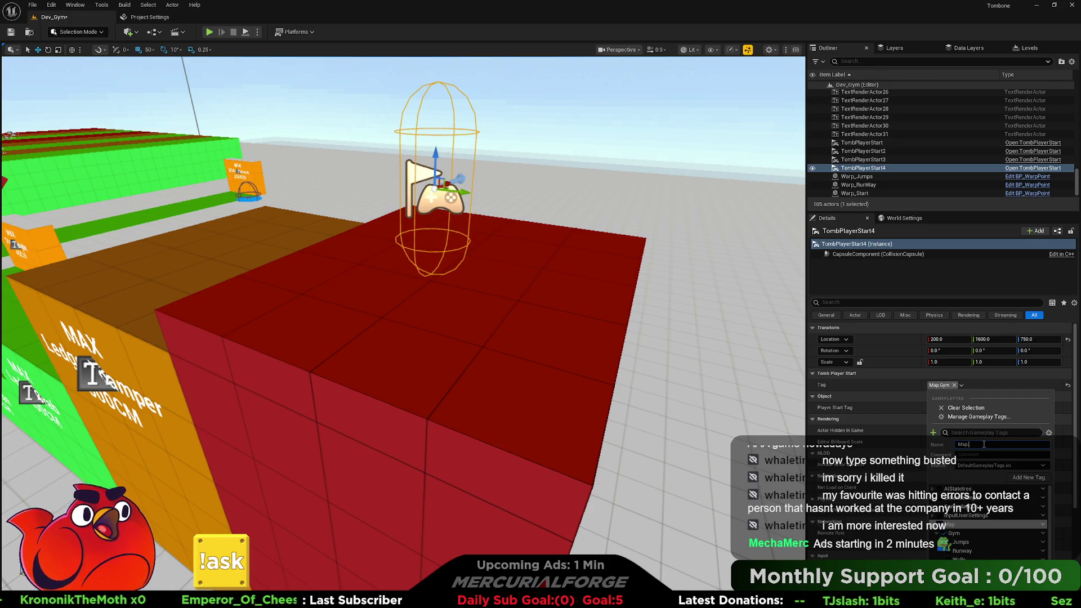
text(Gym)
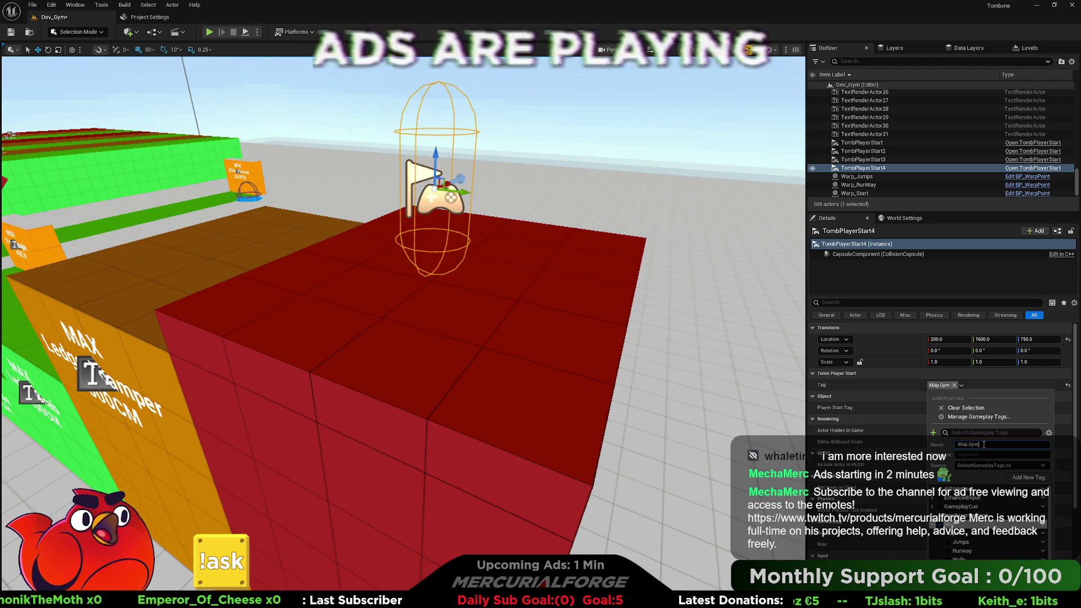
text(.Re)
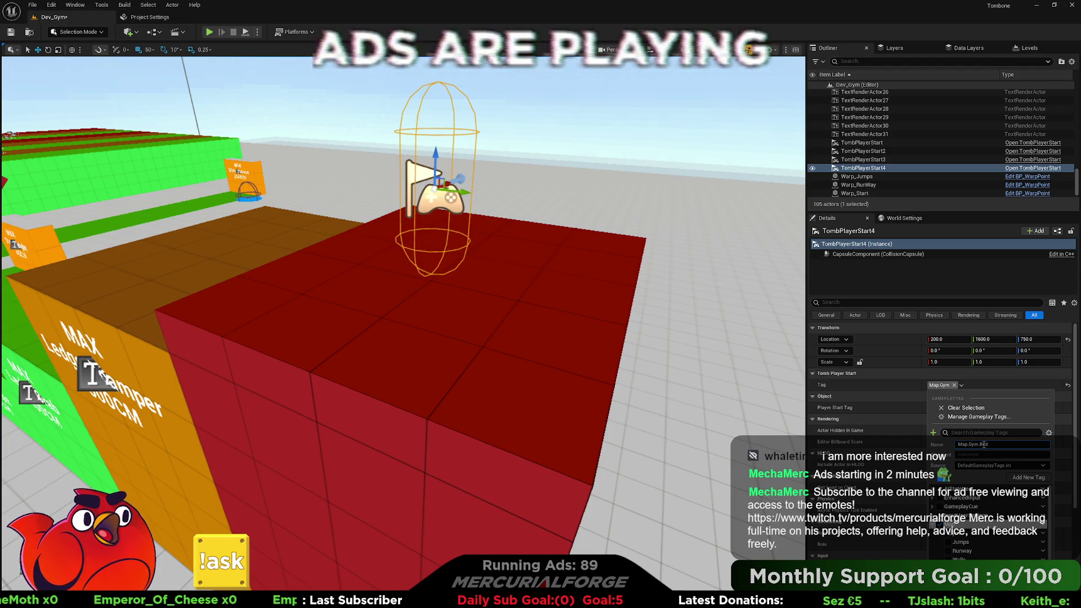
text(d)
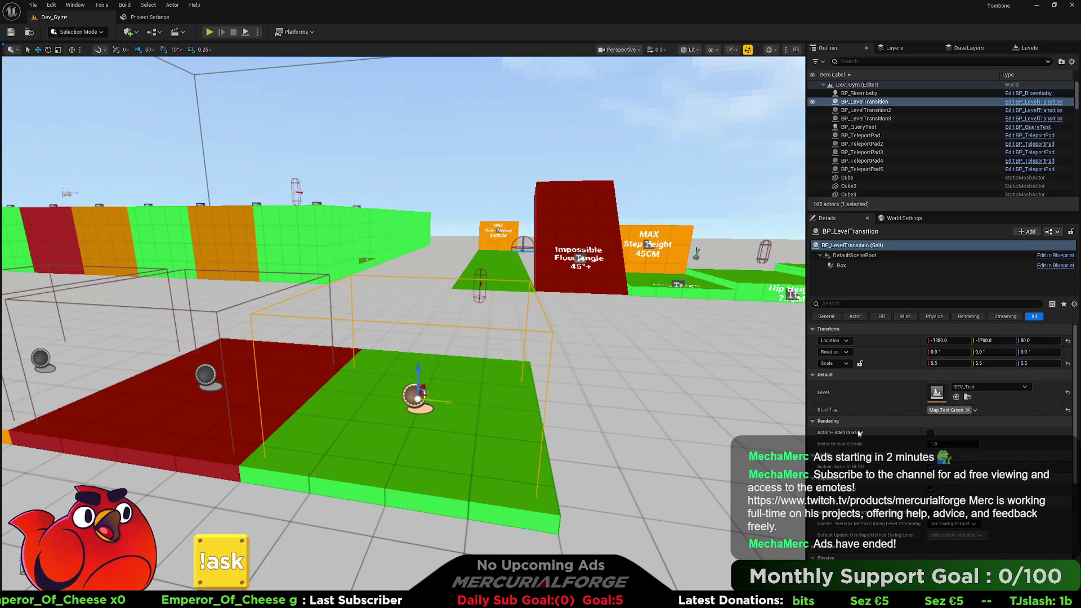
mouse_move(578, 379)
mouse_down()
mouse_move(687, 373)
mouse_move(698, 413)
mouse_move(653, 414)
mouse_move(414, 184)
mouse_up()
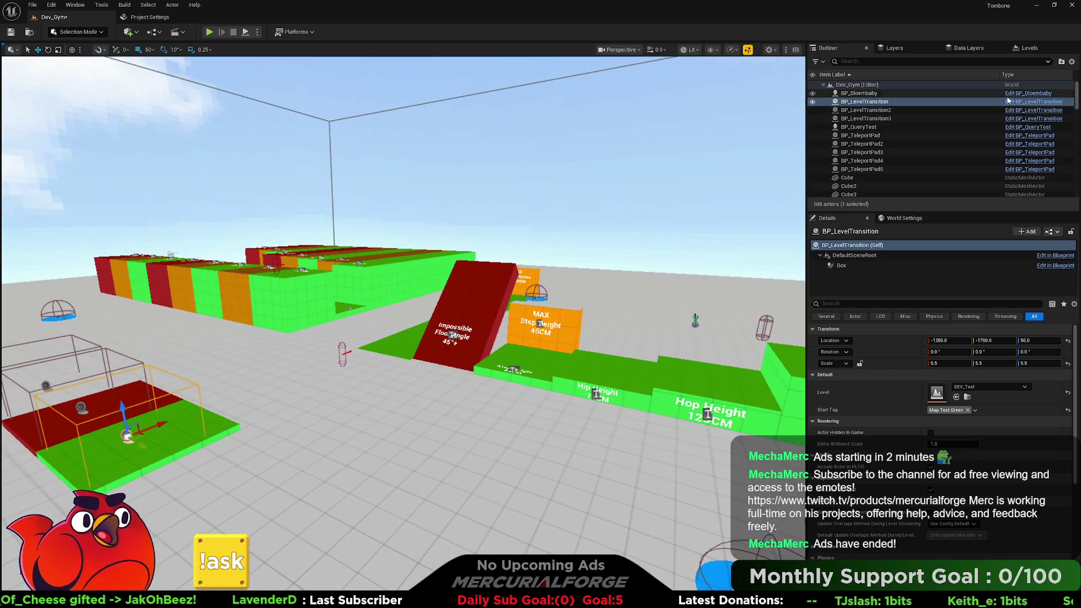
Frame and marquee-select the Open Level node with its inputs in the EventGraph.
scroll(556, 304, up, 4)
scroll(556, 305, up, 1)
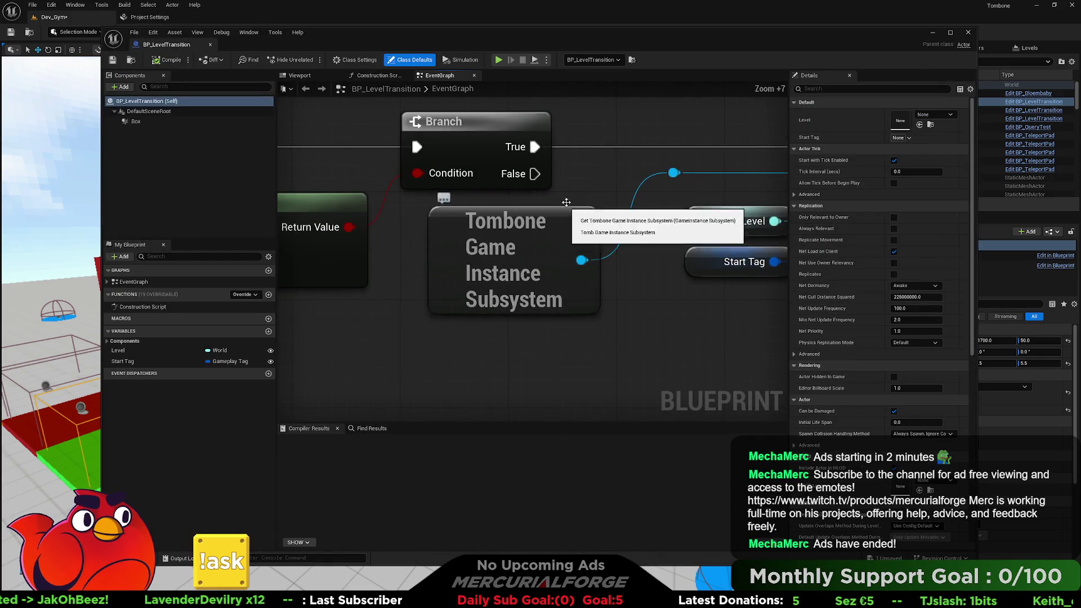
scroll(527, 257, up, 2)
scroll(527, 256, down, 3)
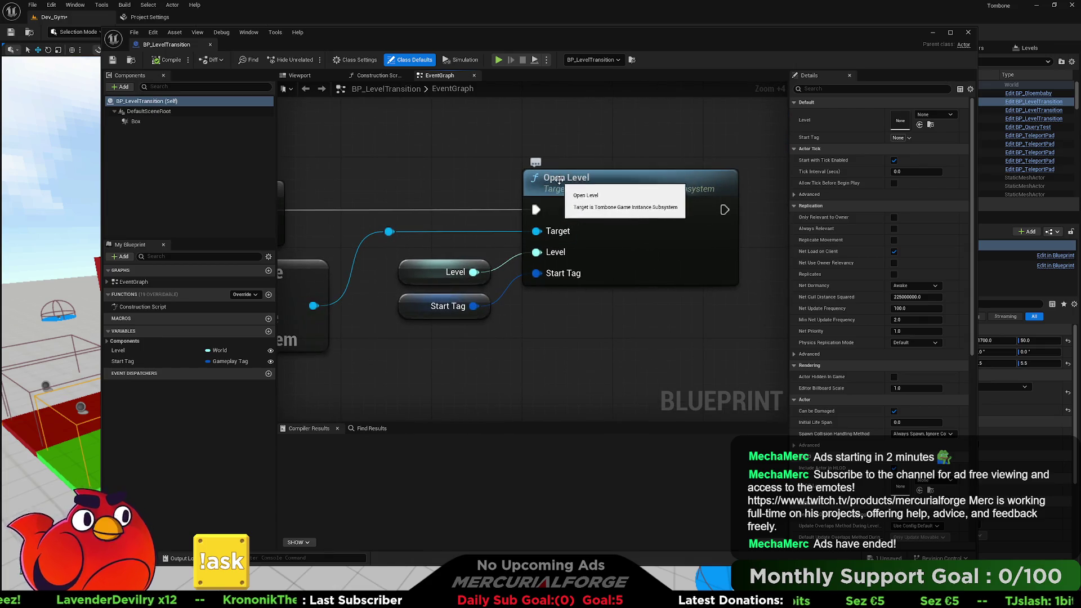
drag(598, 169, 570, 164)
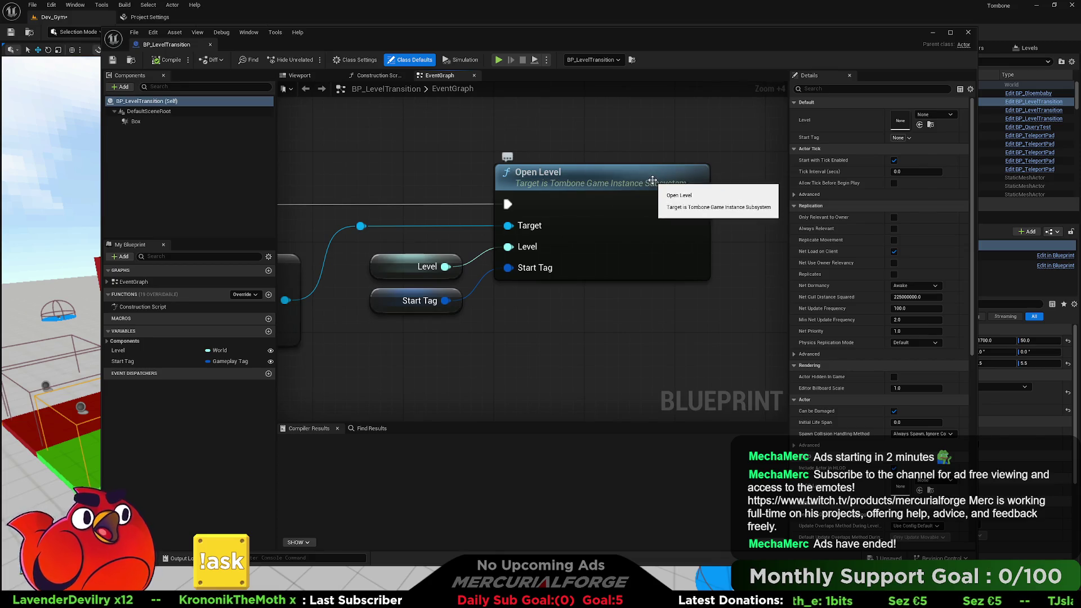
drag(569, 240, 618, 213)
scroll(619, 212, down, 4)
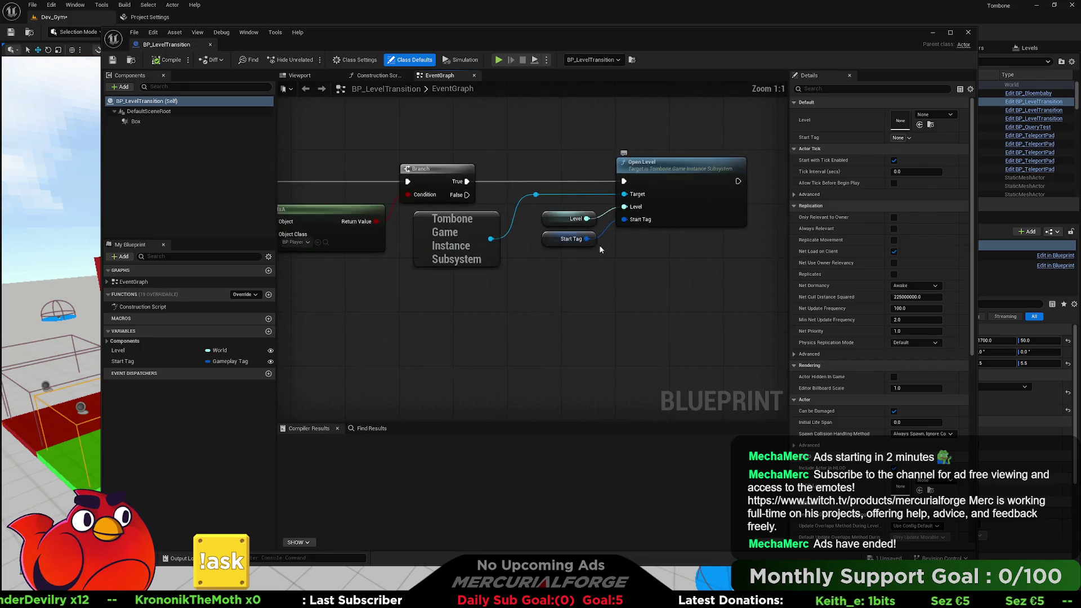
drag(510, 276, 640, 289)
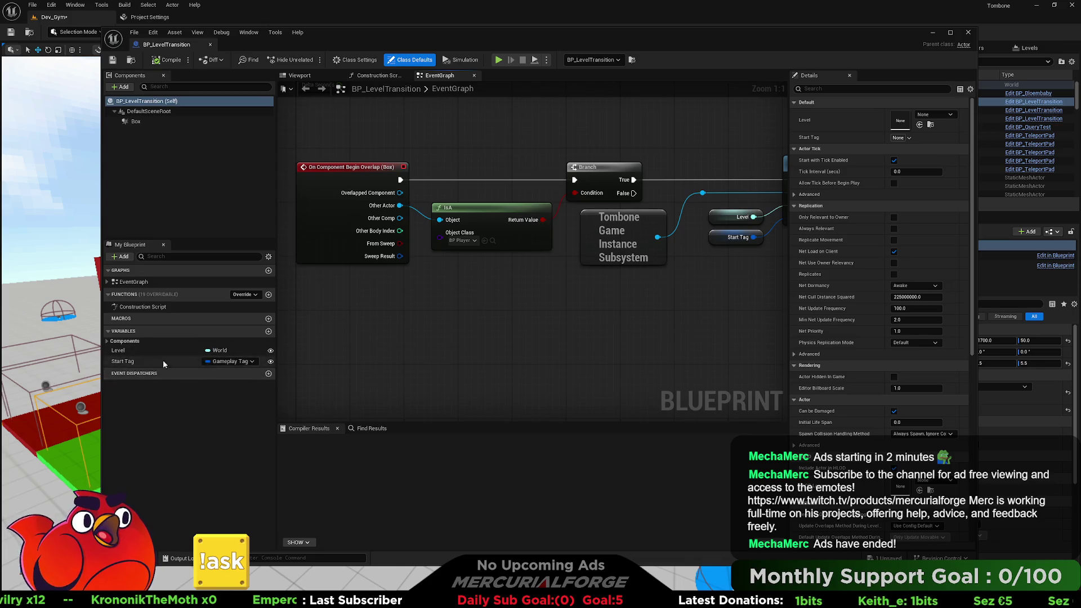
drag(654, 313, 436, 313)
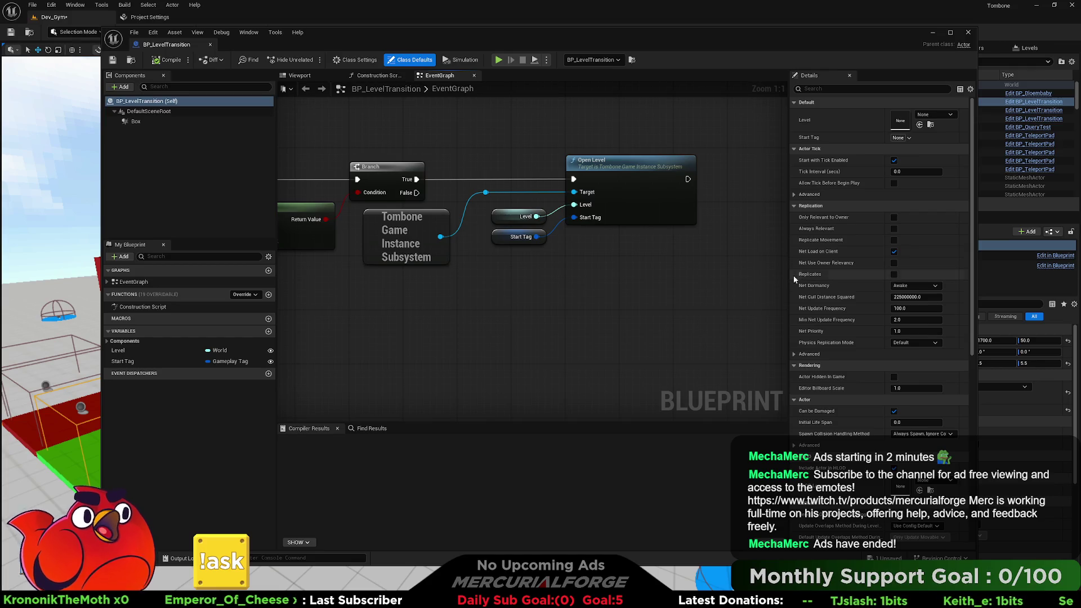
scroll(600, 311, down, 3)
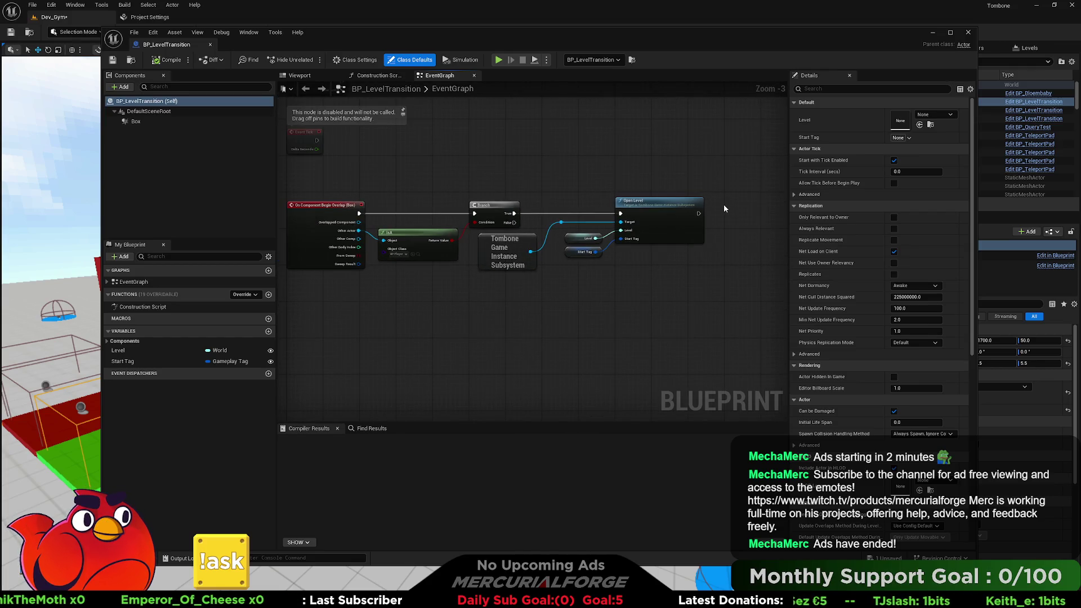
mouse_move(743, 170)
mouse_down()
mouse_move(541, 306)
mouse_move(565, 295)
mouse_up()
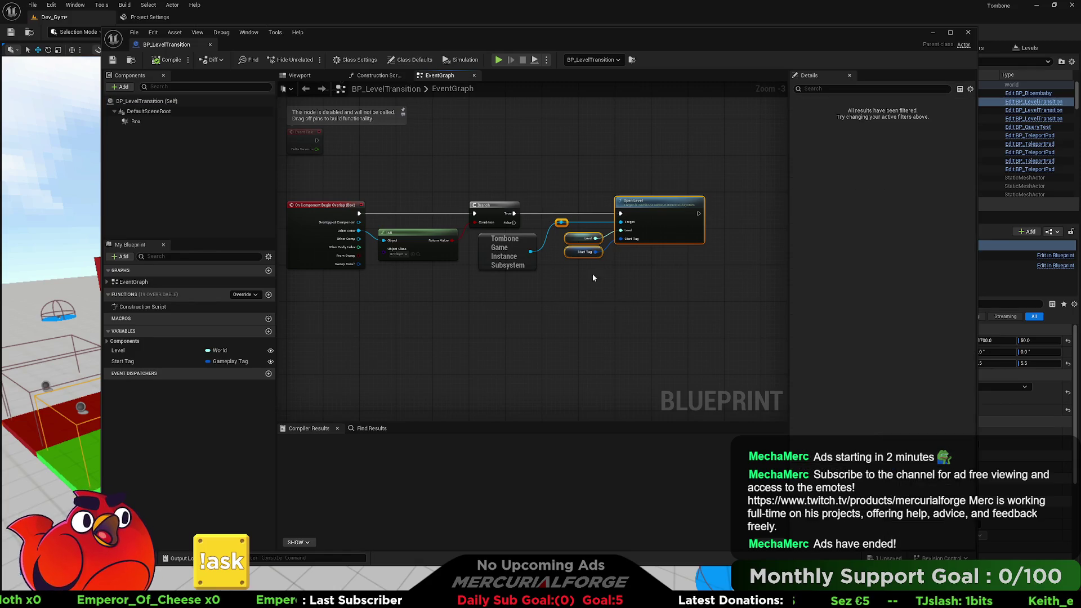
scroll(653, 212, up, 3)
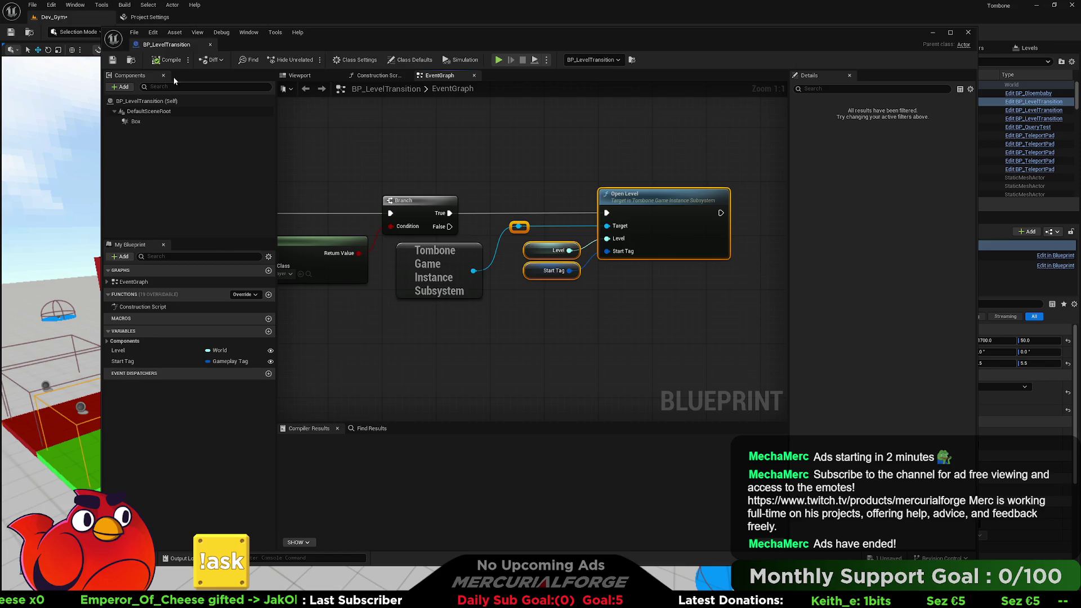
Compile BP_LevelTransition and reselect the Open Level node with its input getters.
click(168, 60)
click(577, 137)
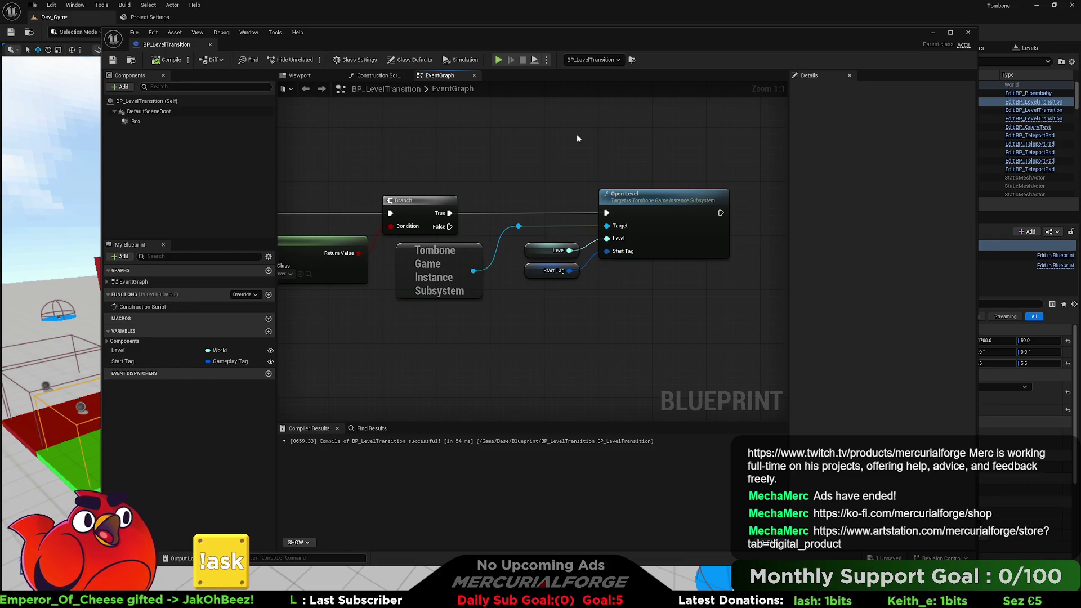
mouse_move(732, 179)
mouse_down()
mouse_move(598, 254)
mouse_move(524, 359)
mouse_up()
Shift the Open Level, reroute, Level and Start Tag nodes slightly right, then switch windows.
mouse_move(653, 201)
mouse_down()
mouse_move(654, 161)
mouse_move(692, 196)
mouse_move(658, 201)
mouse_up()
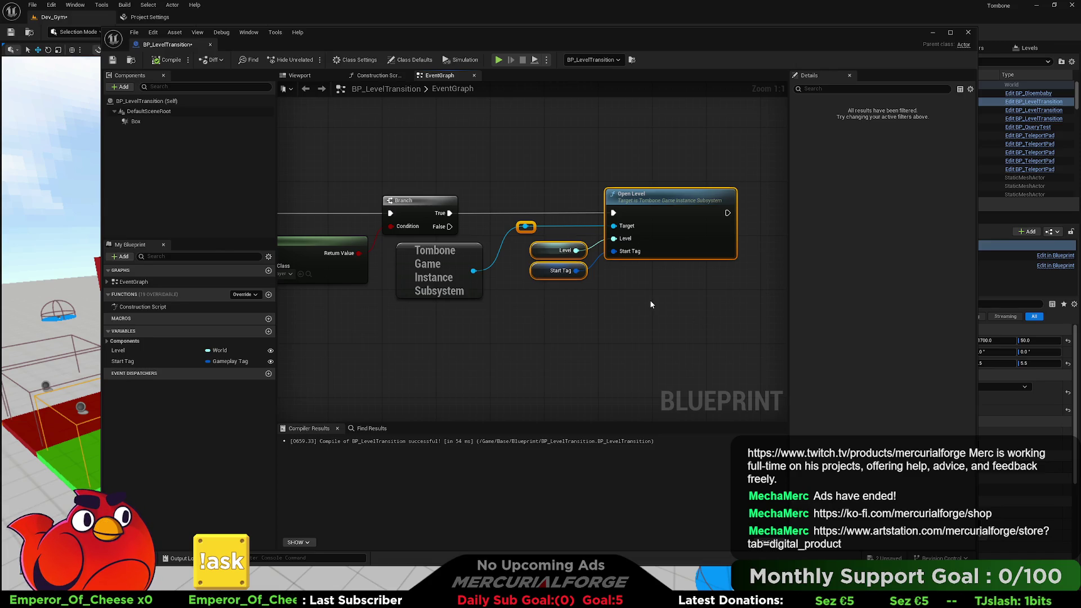
key(alt+Tab)
key(Tab)
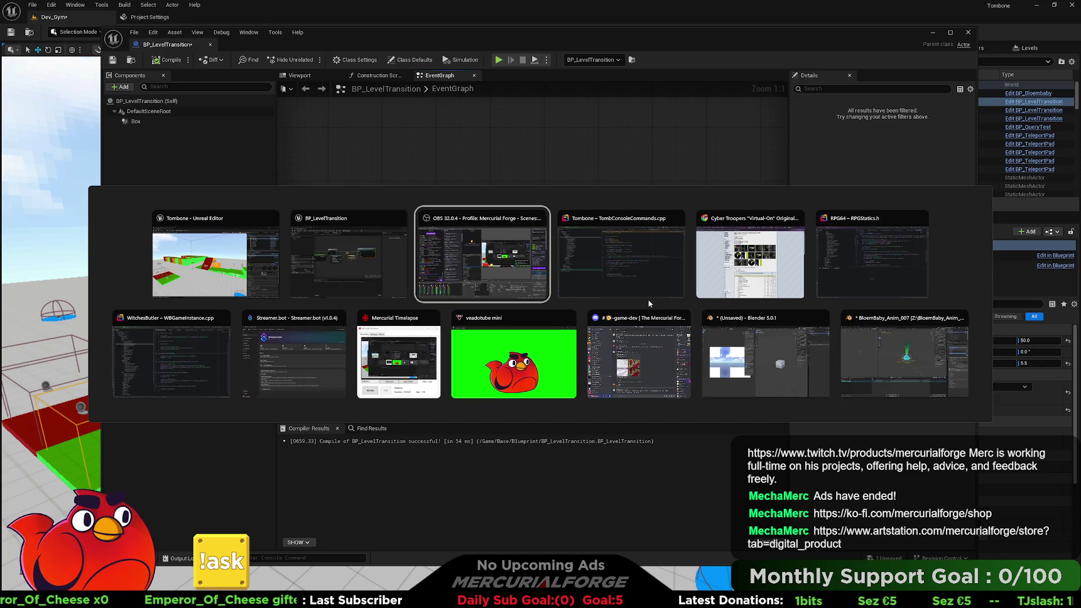
In Rider, review the Warp validity check in TombConsoleCommands.cpp and expand Source > Subsystems, then return to Unreal.
key(Tab)
click(611, 259)
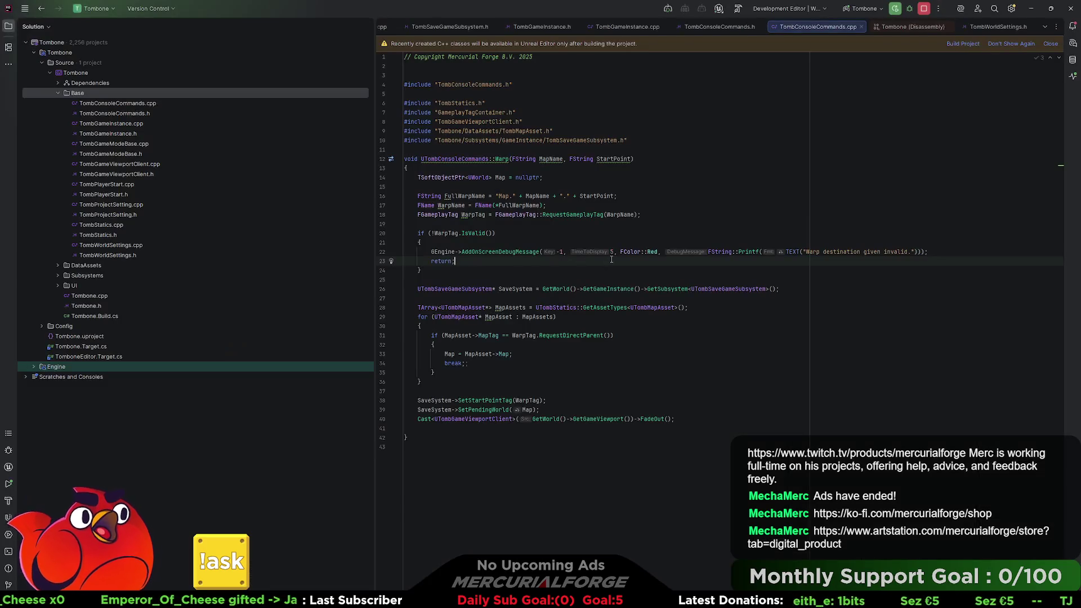
click(551, 272)
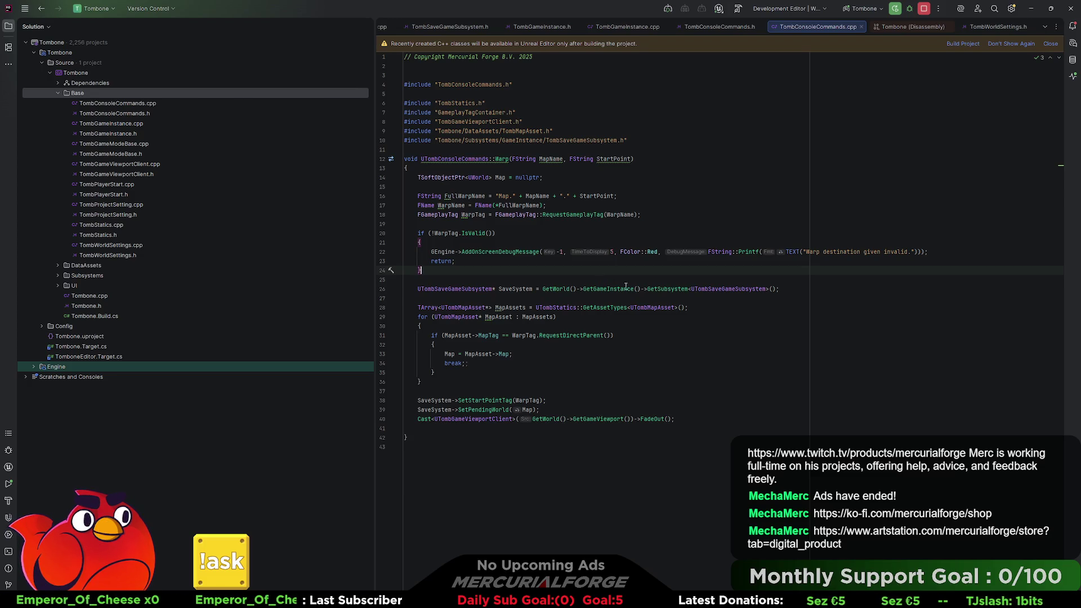
click(458, 281)
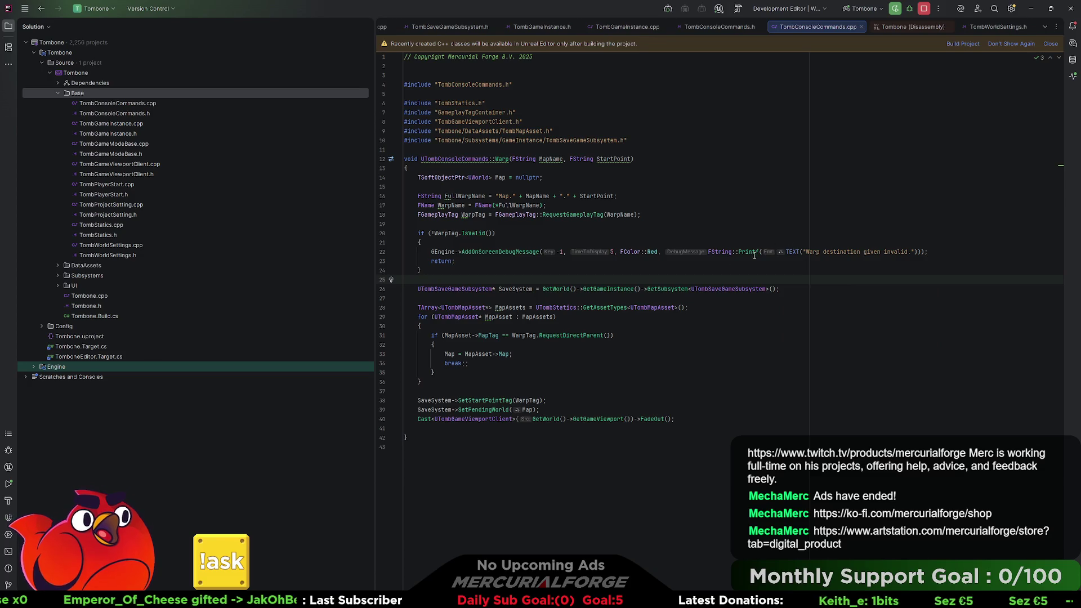
click(58, 276)
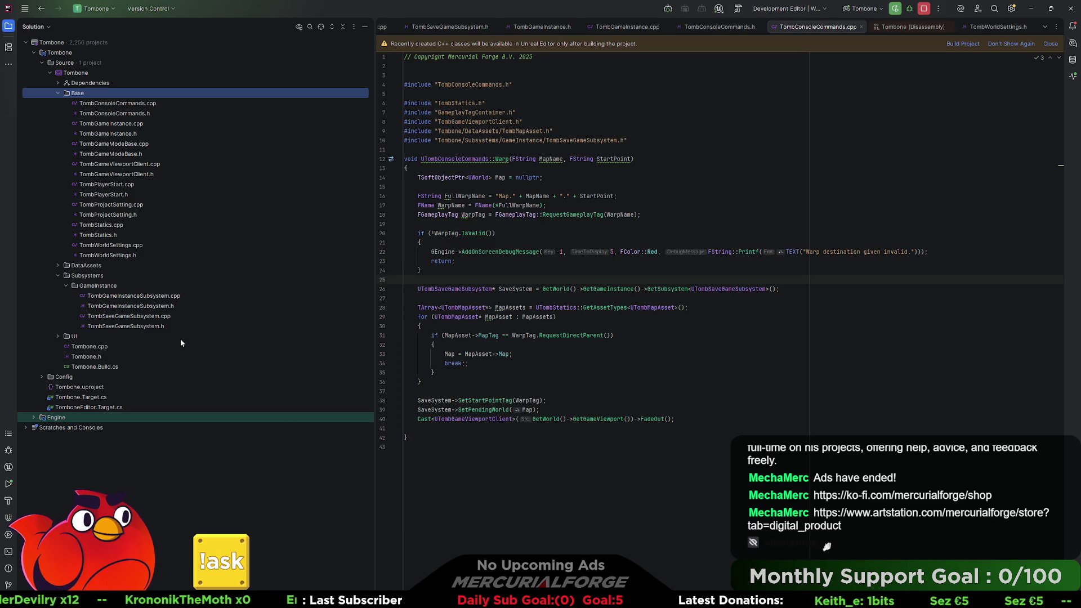
key(alt+Tab)
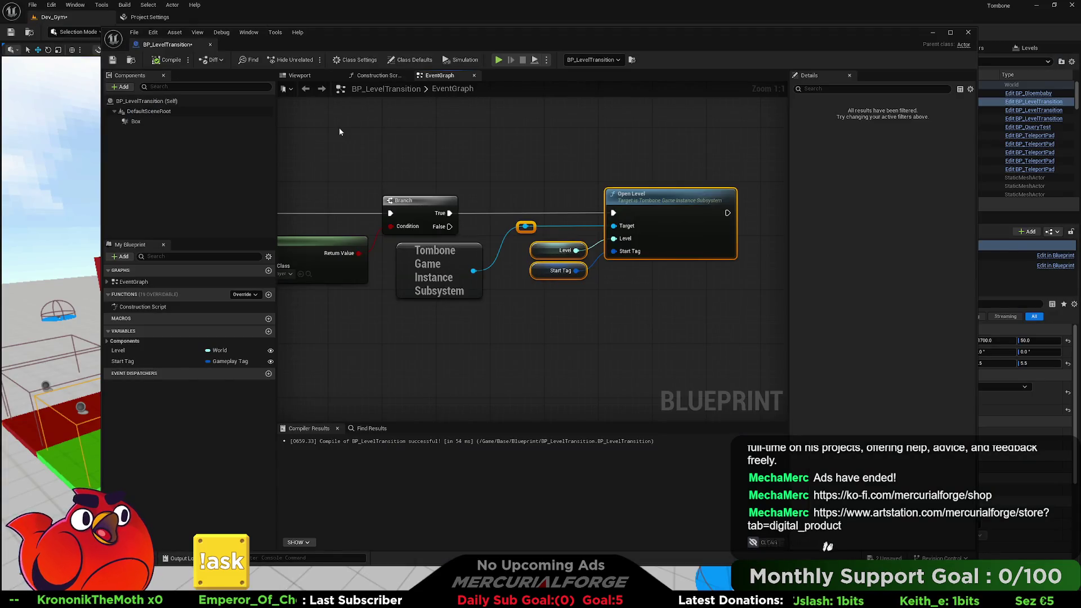
Open the BP_Player Blueprint from Developers > Characters > Tombone in the content browser.
click(365, 154)
key(ctrl+space)
scroll(160, 485, down, 3)
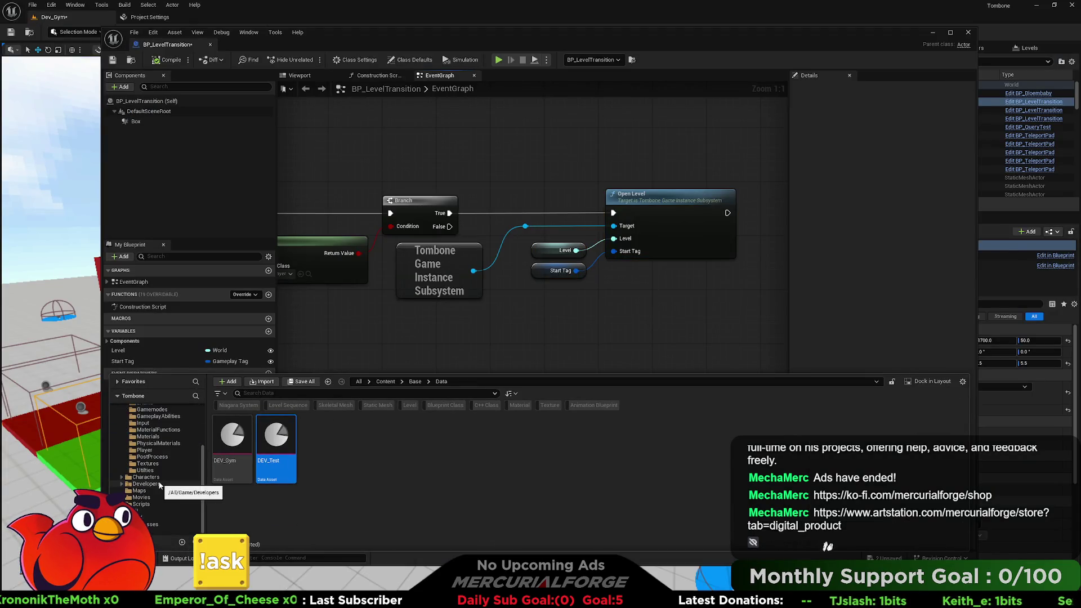
click(152, 483)
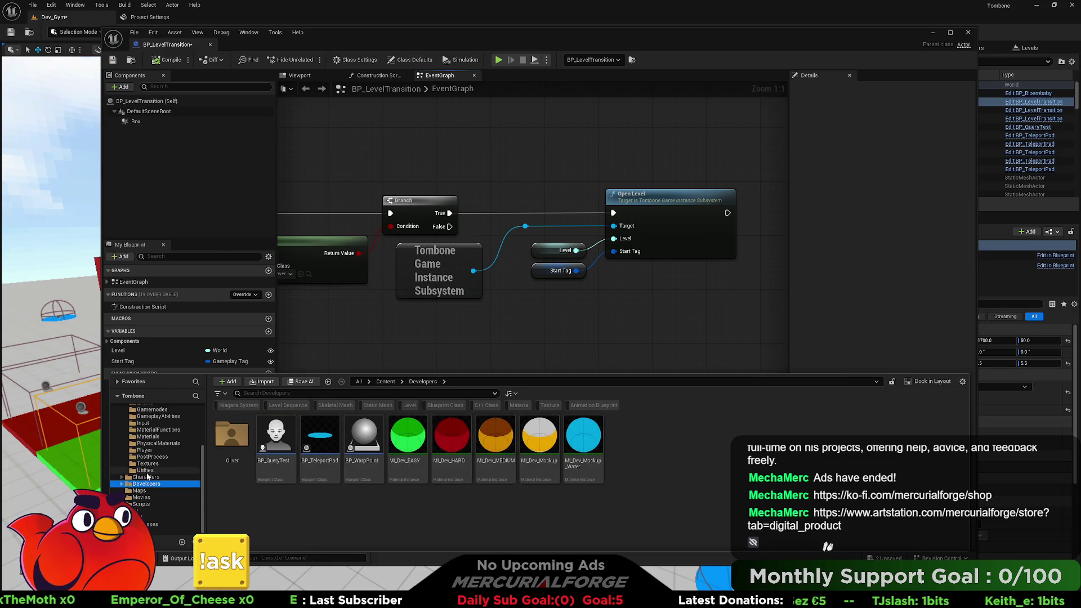
click(146, 477)
click(320, 442)
double_click(320, 443)
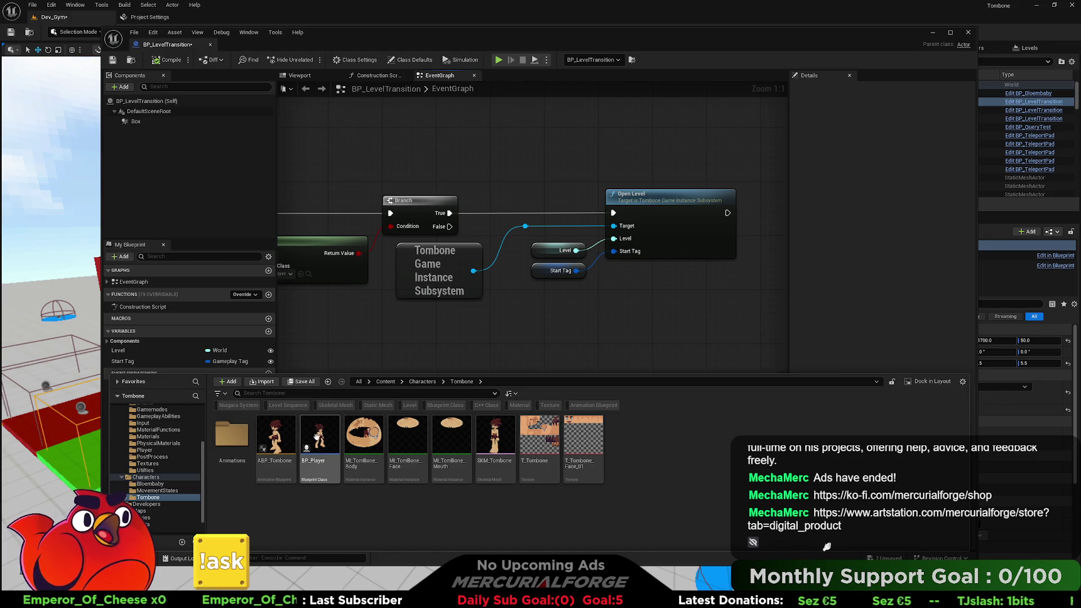
double_click(318, 440)
Inspect the Input graph's DIVE JUMP and LEDGE sections, then bring up TombConsoleCommands.cpp in Rider.
scroll(488, 258, down, 6)
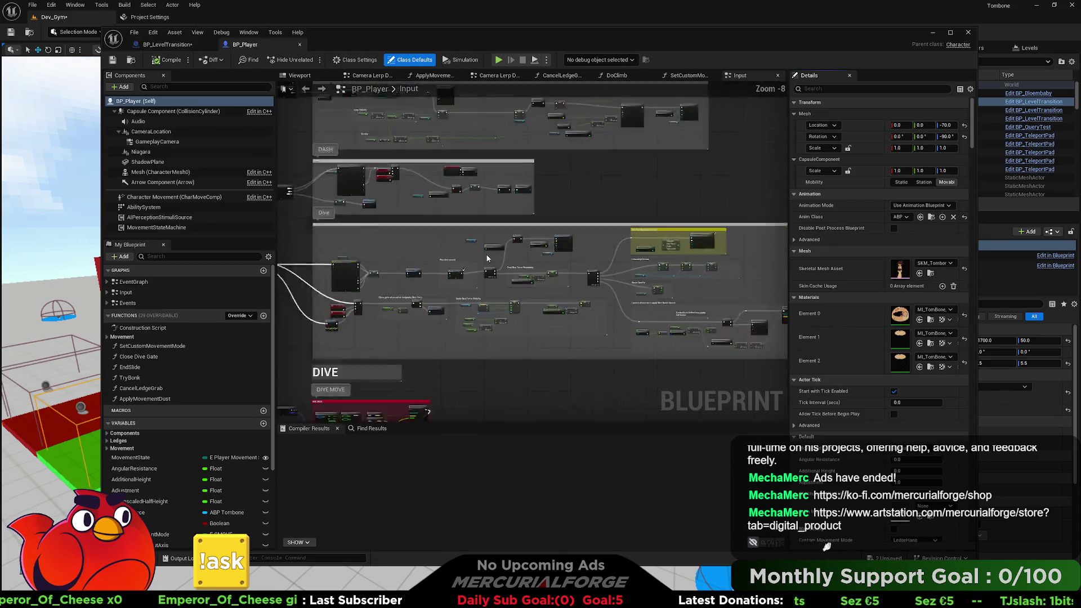
scroll(584, 250, down, 1)
mouse_move(695, 129)
mouse_down()
mouse_move(428, 326)
mouse_move(394, 417)
mouse_move(389, 347)
mouse_move(381, 374)
mouse_up()
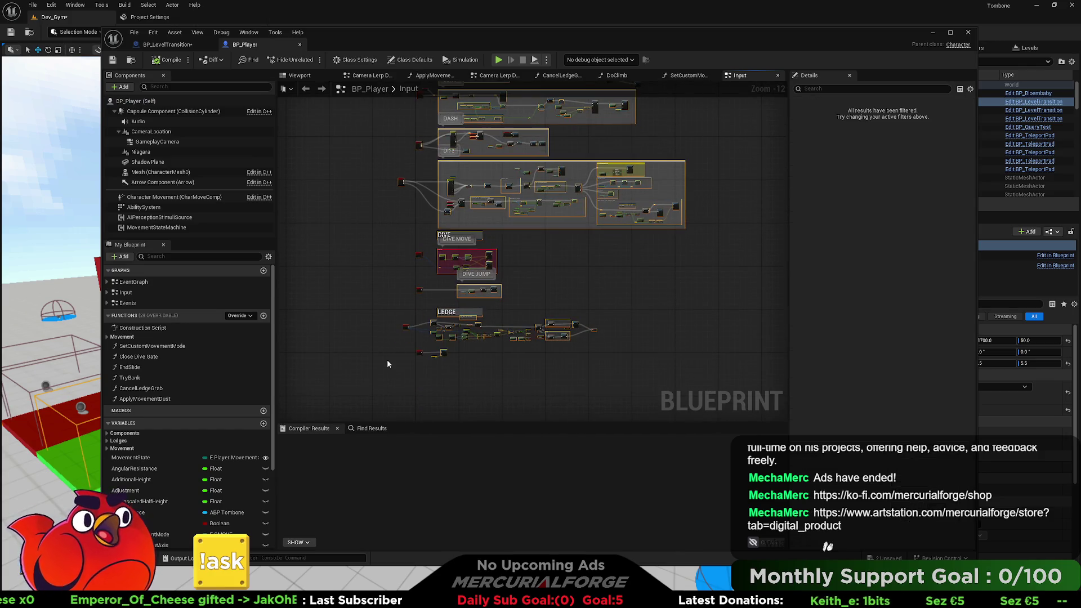
scroll(548, 227, up, 11)
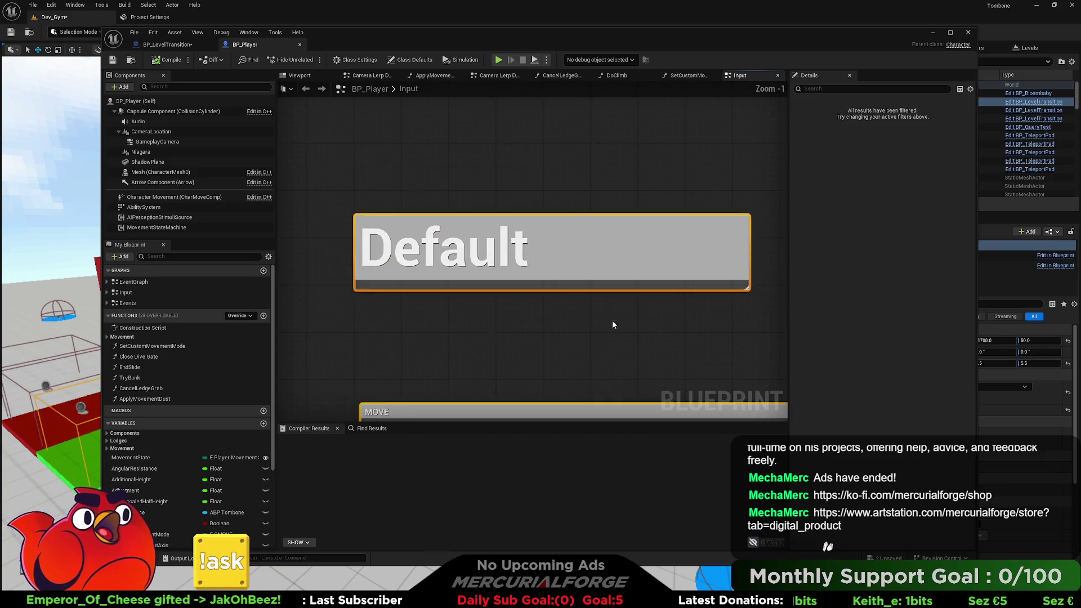
scroll(612, 325, down, 5)
scroll(530, 225, up, 3)
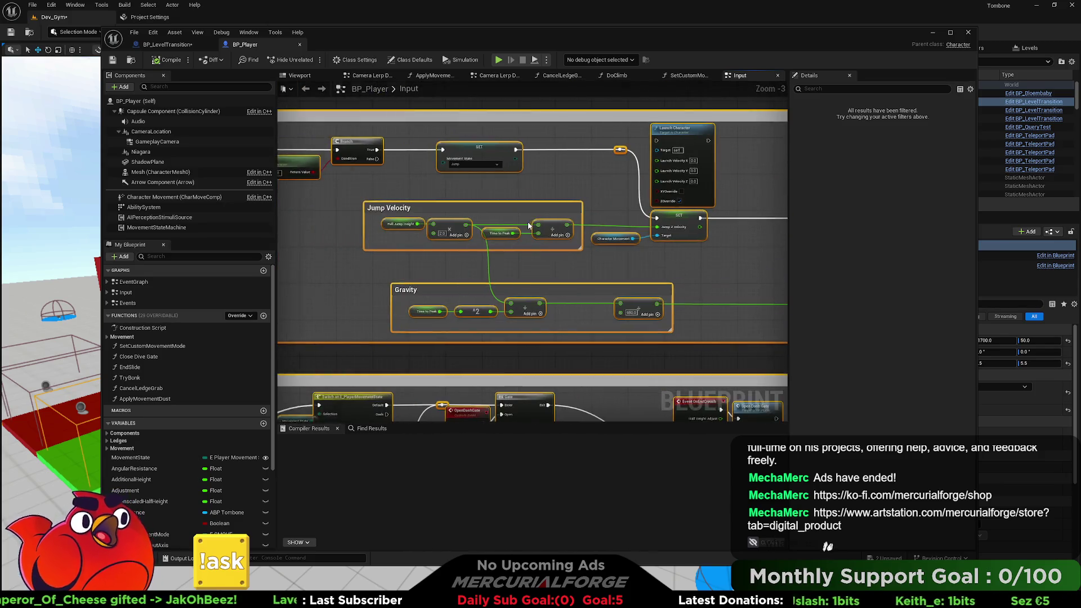
scroll(529, 225, down, 5)
scroll(565, 229, up, 2)
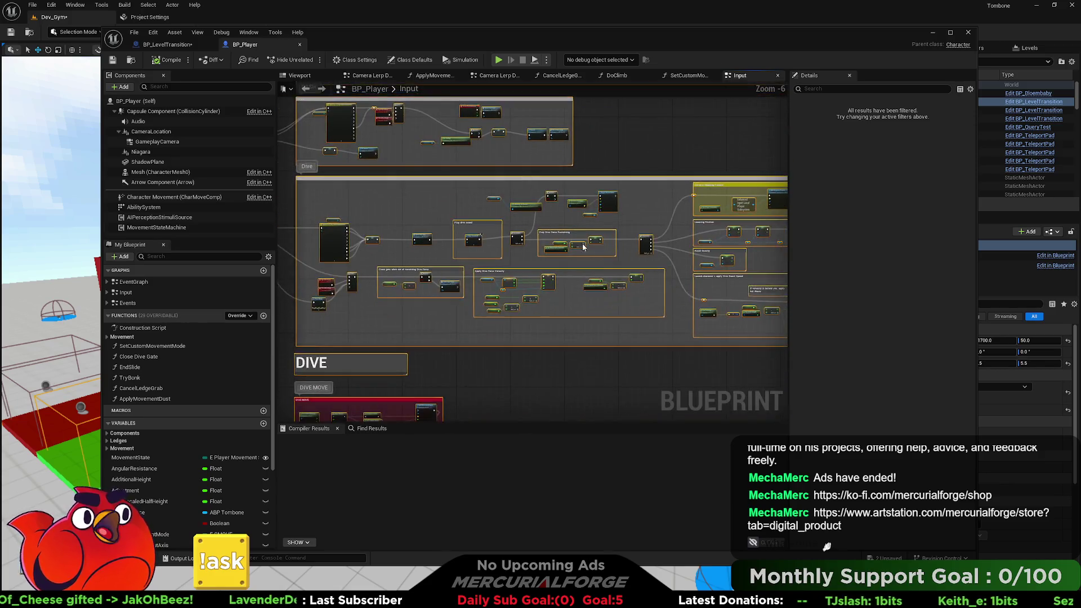
scroll(565, 230, down, 2)
scroll(551, 303, up, 2)
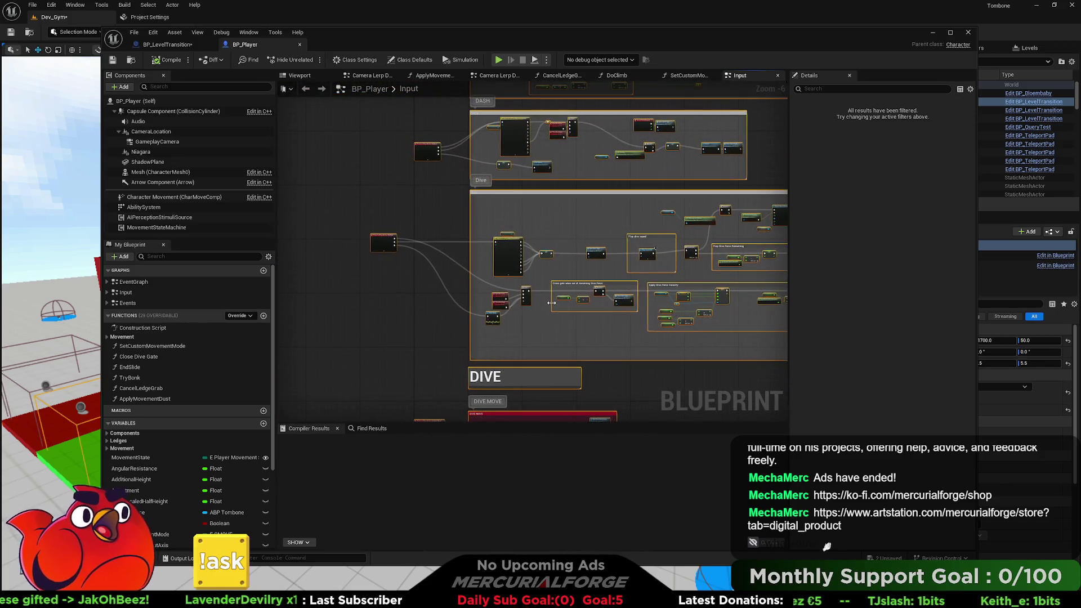
scroll(519, 308, up, 2)
scroll(518, 266, down, 2)
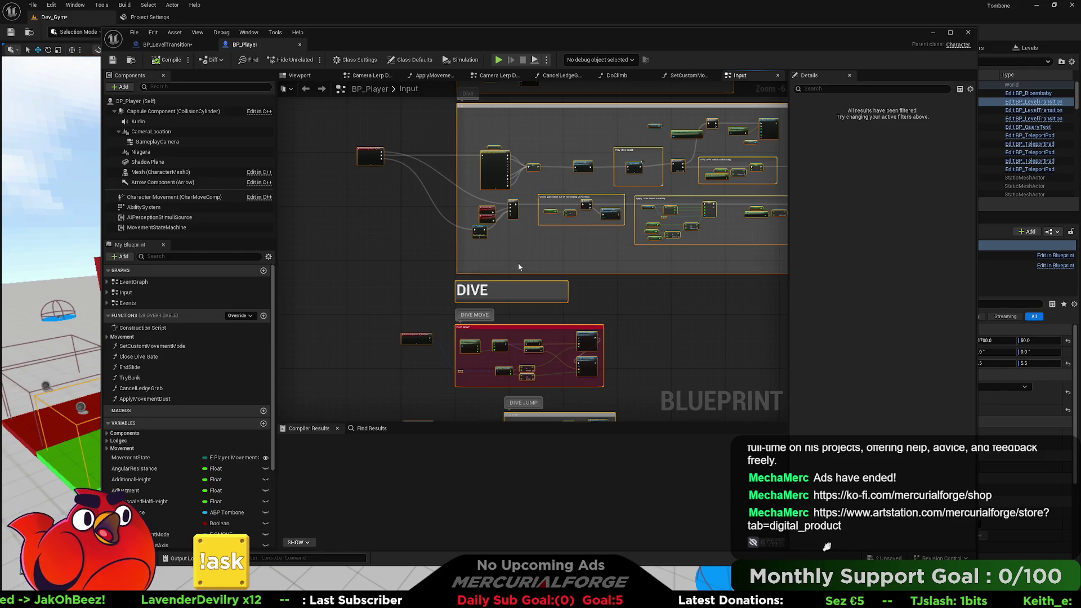
drag(597, 322, 599, 231)
scroll(588, 246, up, 2)
scroll(619, 225, down, 2)
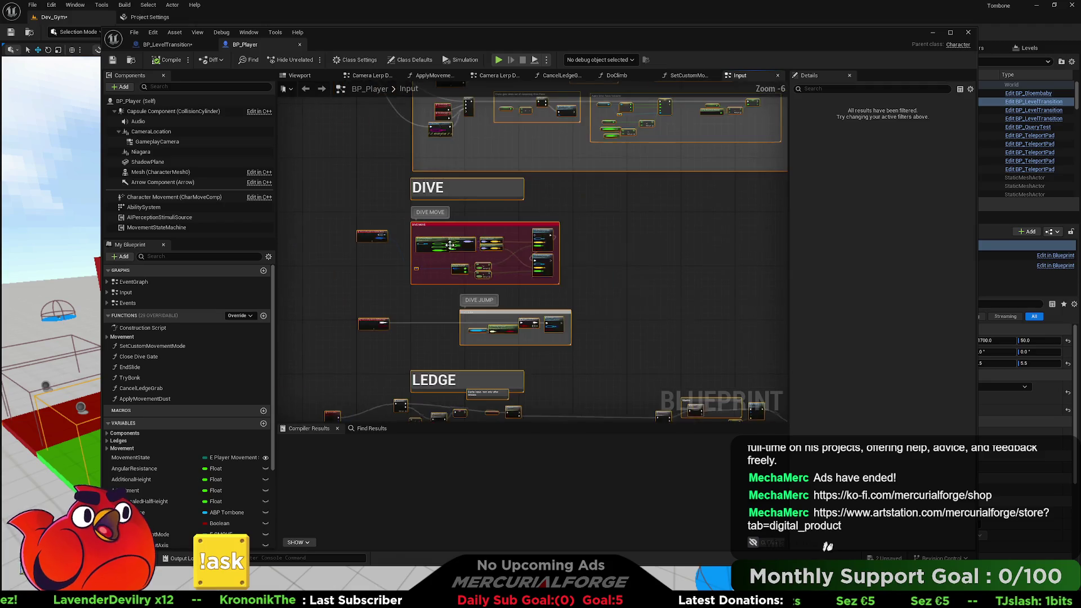
drag(650, 192, 649, 212)
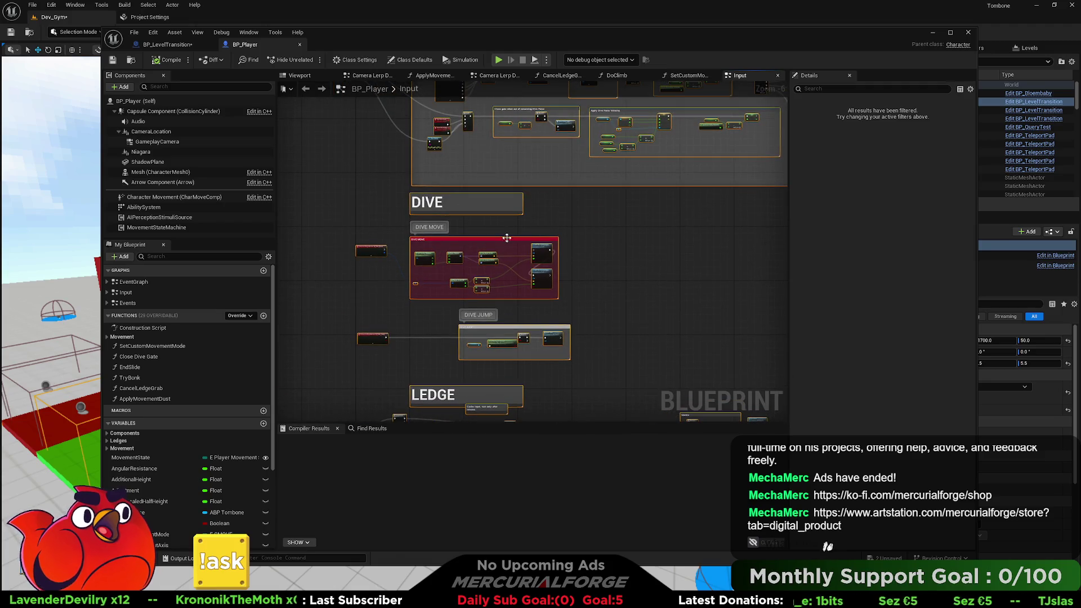
scroll(428, 257, down, 4)
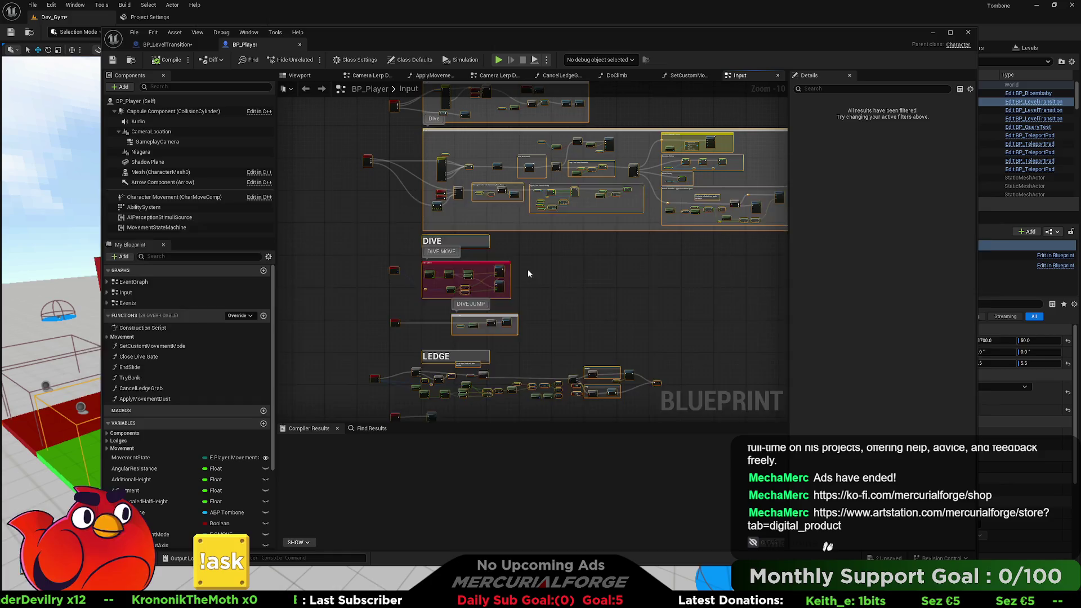
key(alt+Tab)
click(518, 264)
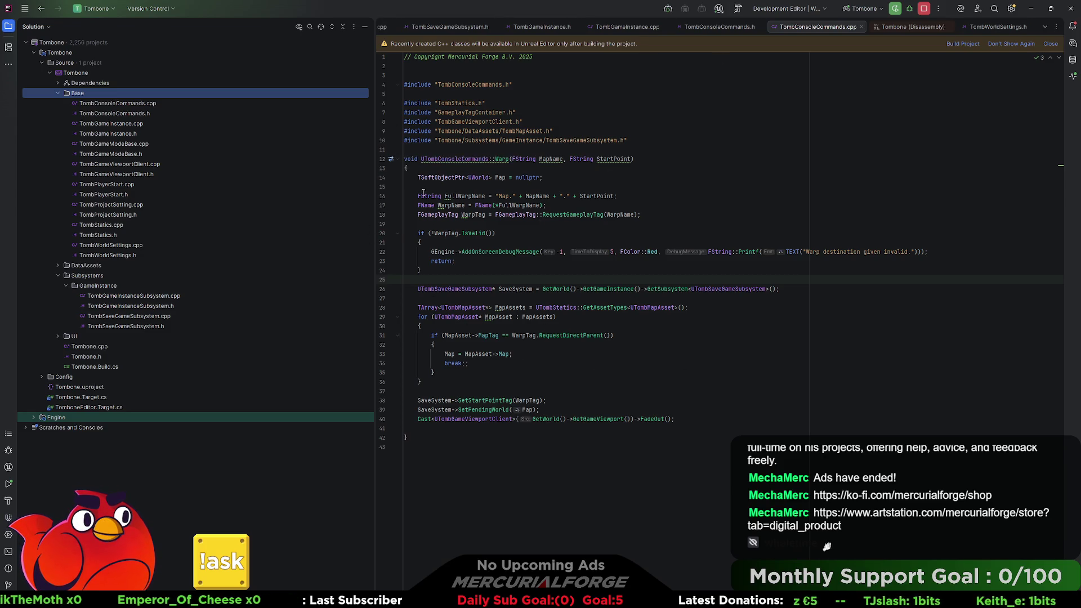
Fold and unfold the Warp function and its invalid-tag if-block, place the cursor on line 19, then return to Unreal.
click(400, 160)
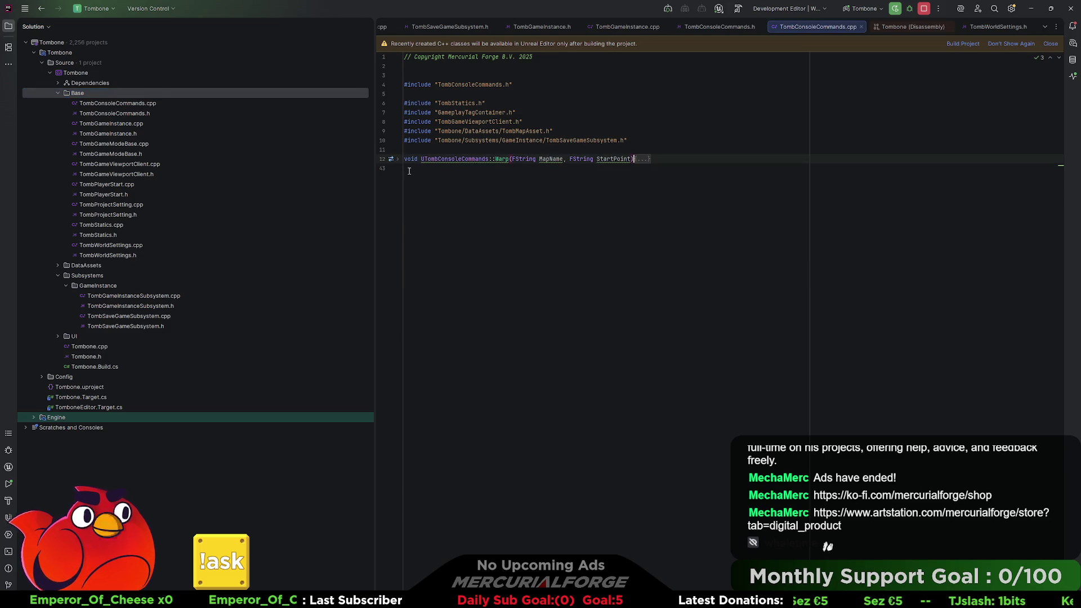
click(398, 163)
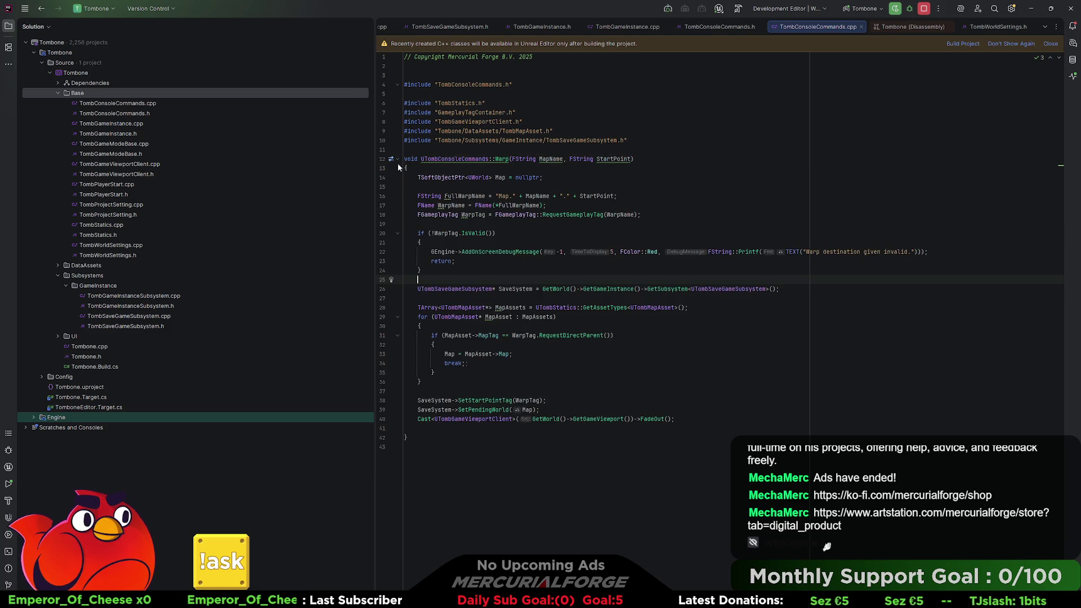
click(398, 233)
click(398, 233)
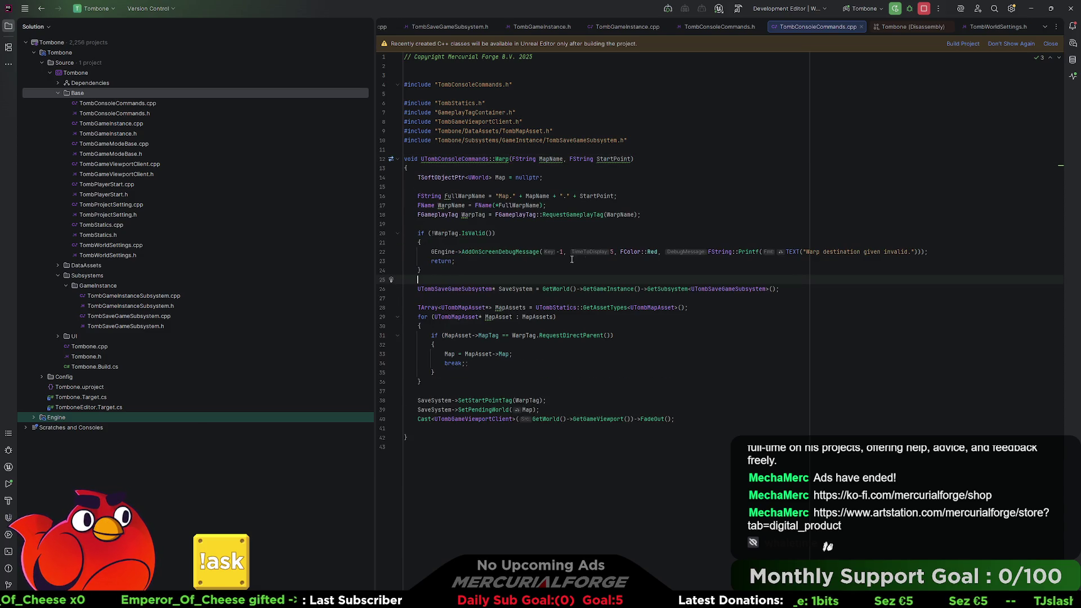
click(648, 223)
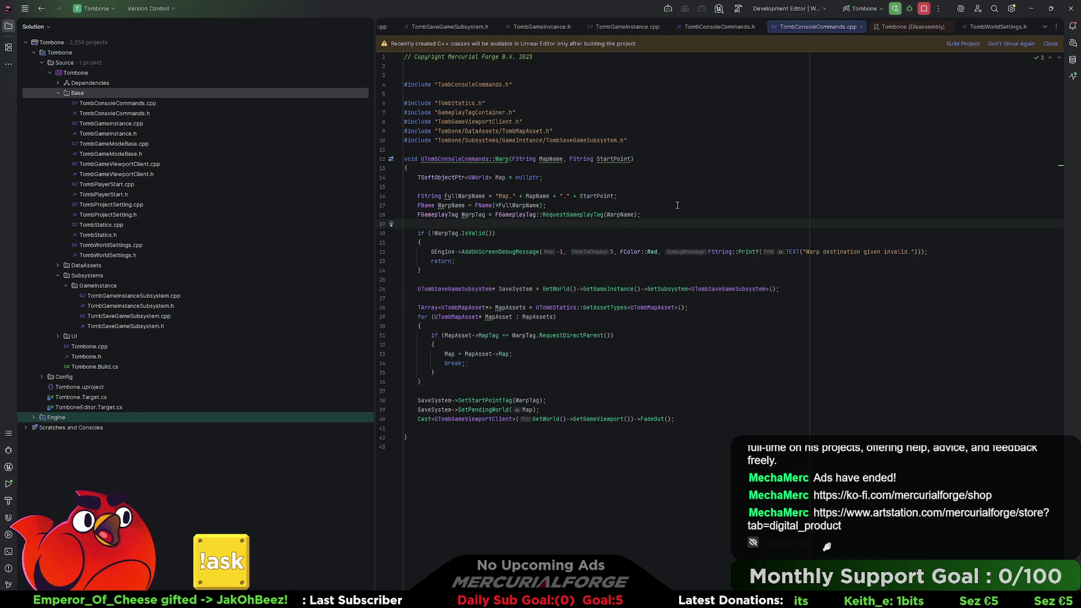
key(alt+Tab)
key(alt+Tab)
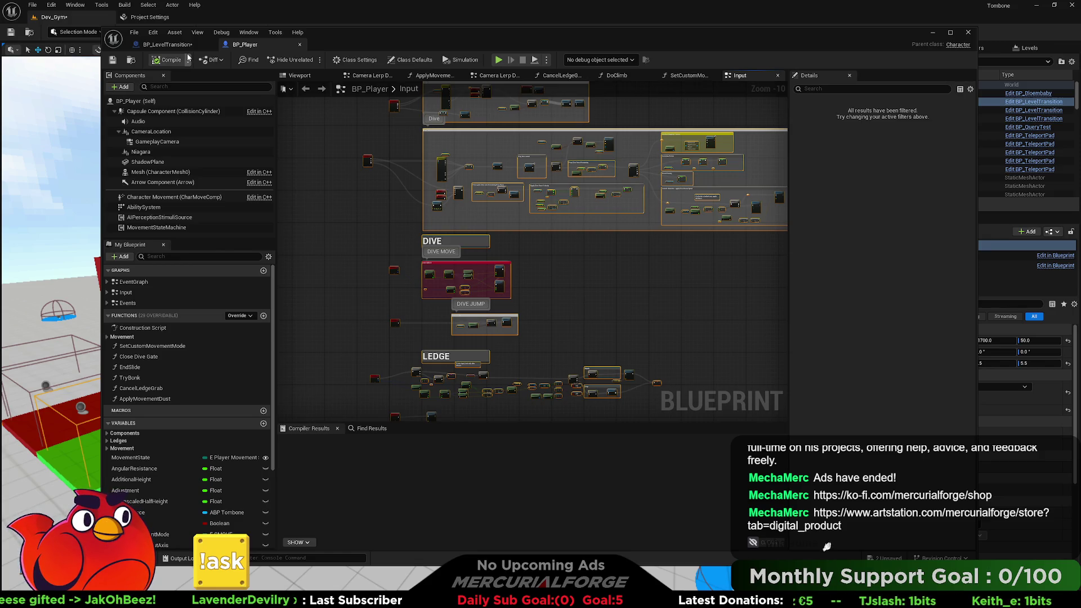
Compile and save BP_LevelTransition, then close its Blueprint editor.
click(169, 45)
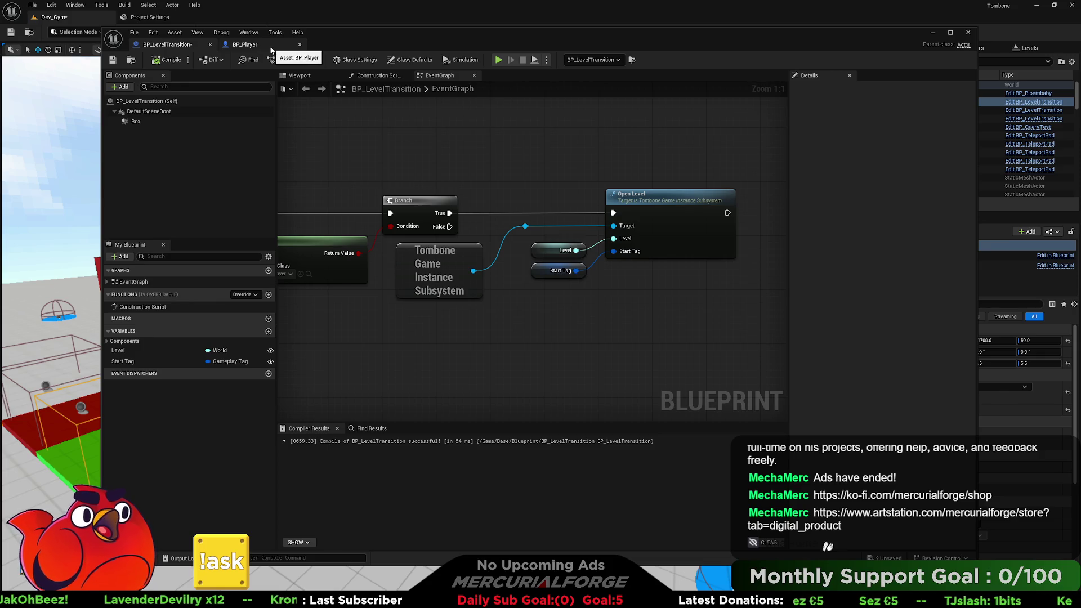
click(167, 60)
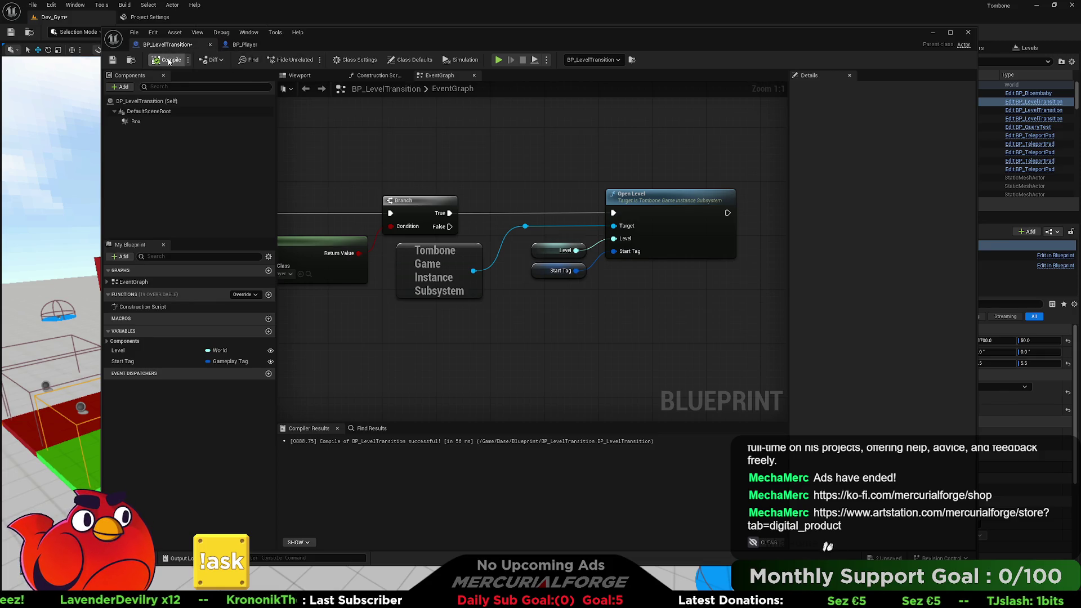
click(113, 59)
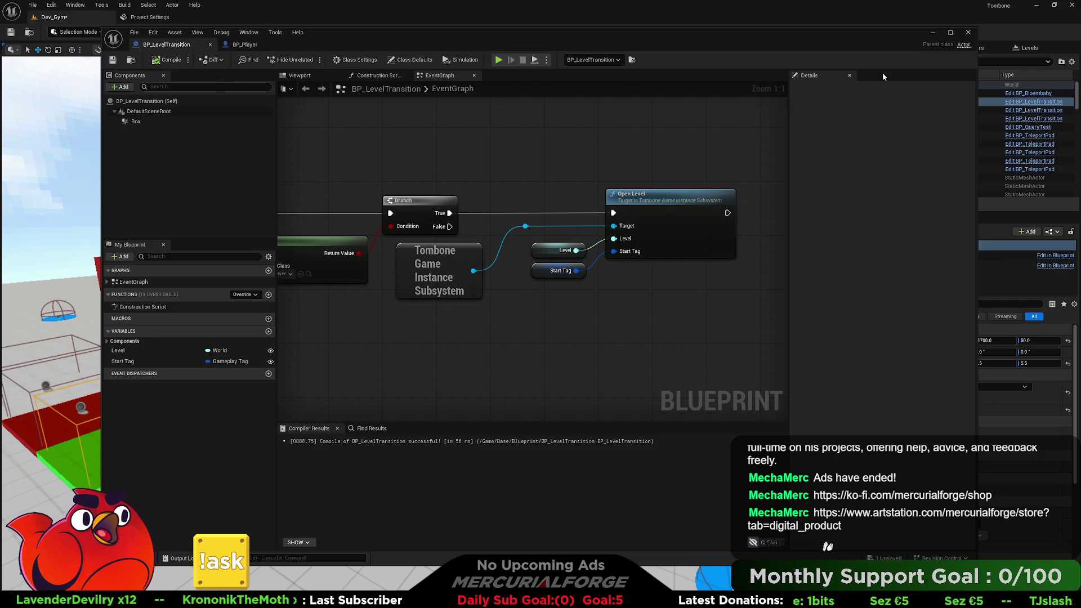
click(966, 33)
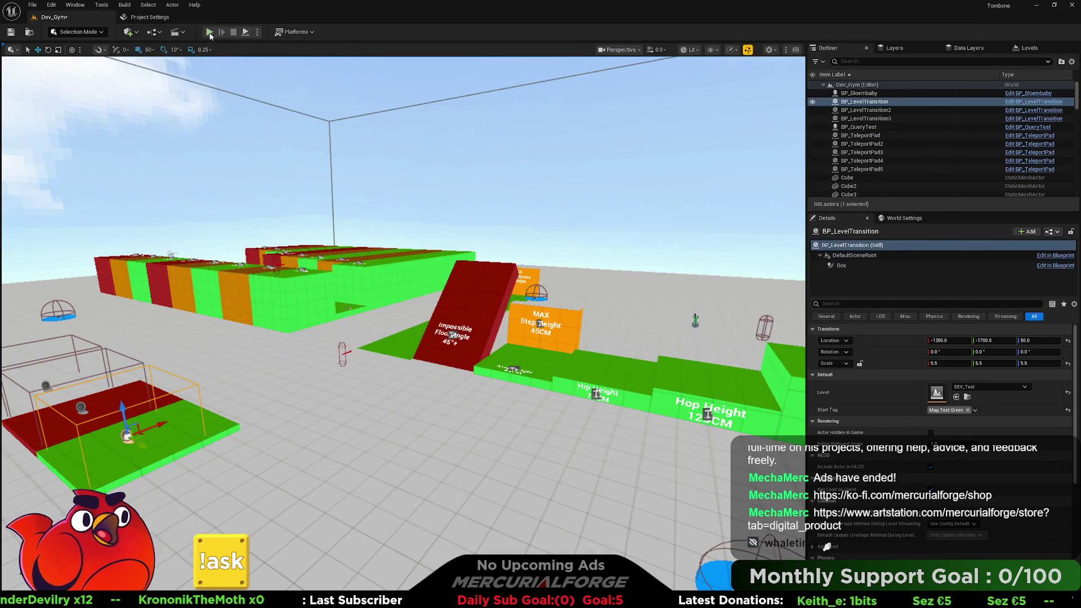
Play-test Dev_Gym, running and jumping the character along the ledge course and test pads.
click(209, 33)
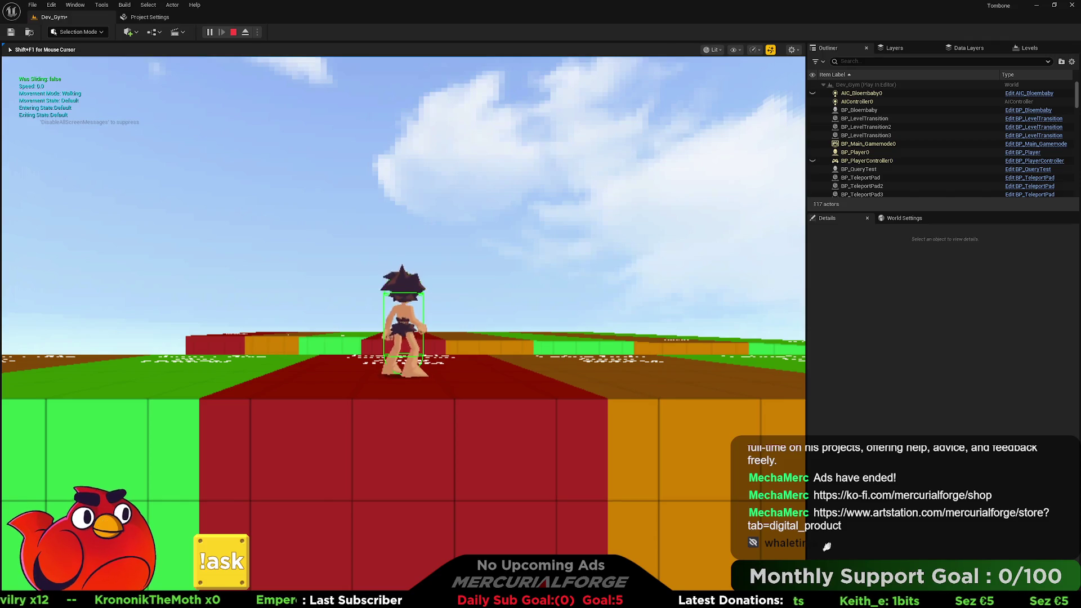
key(w)
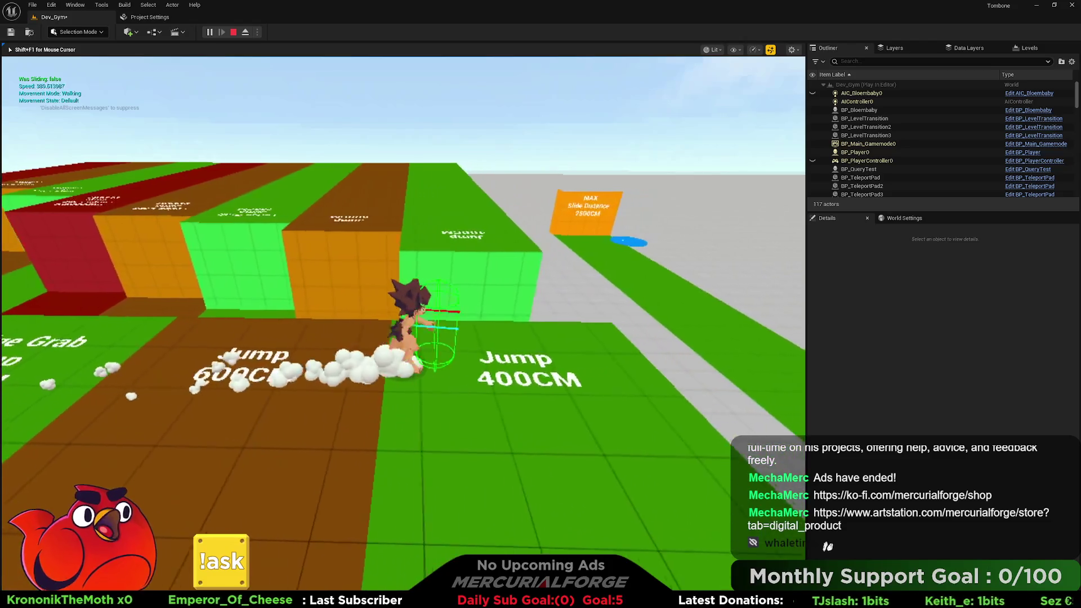
key(space)
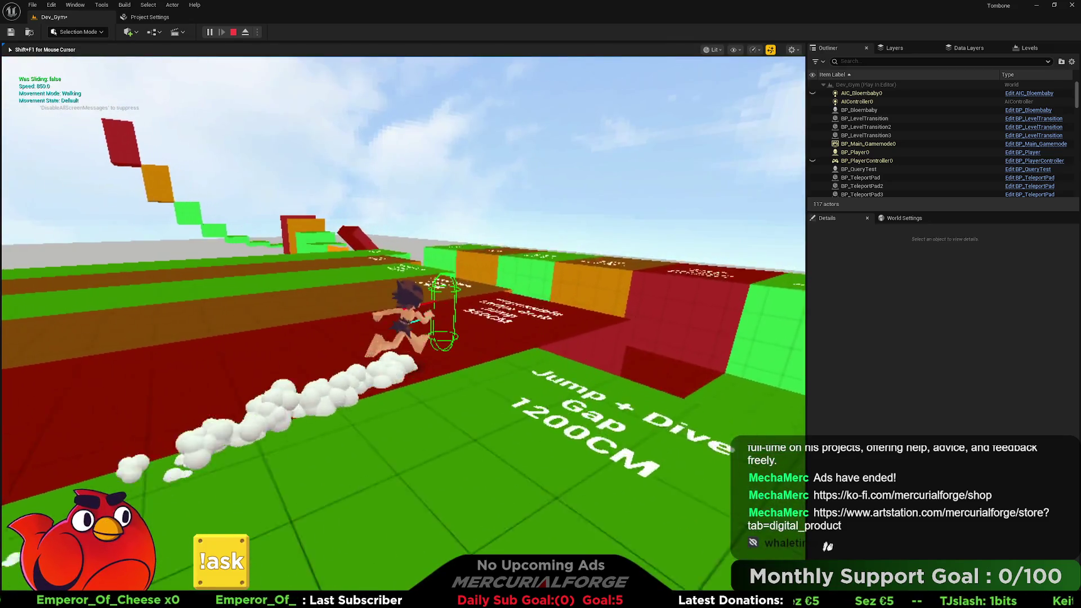
key(space)
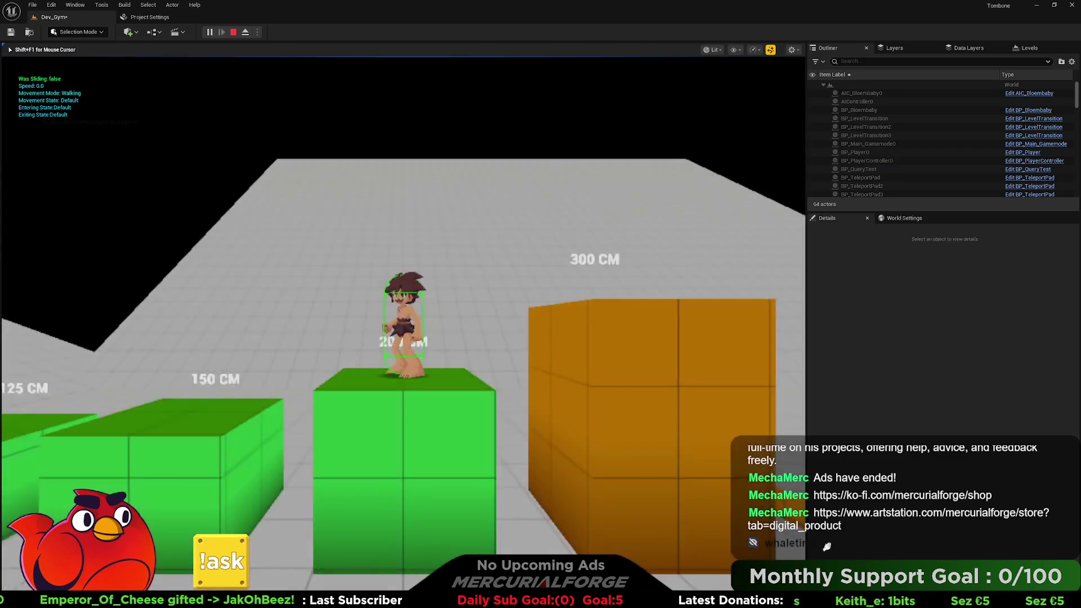
key(w)
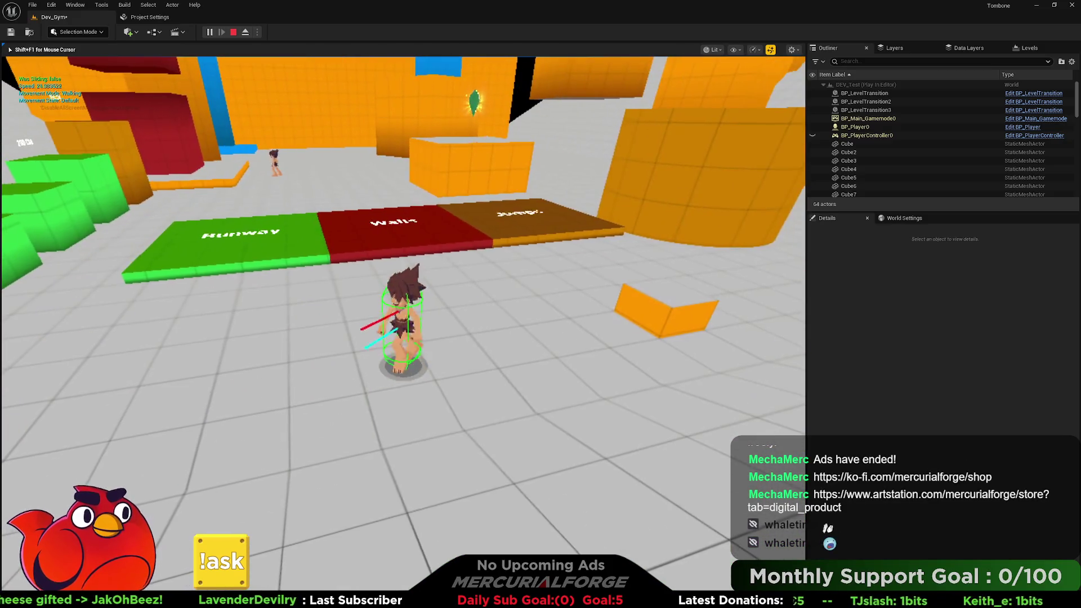
key(s)
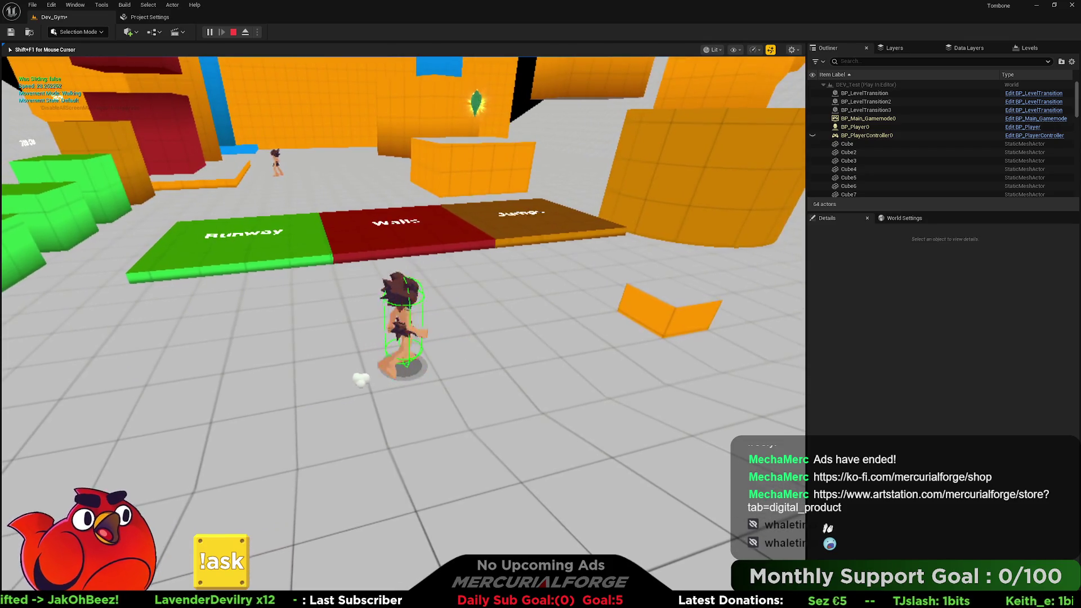
key(w)
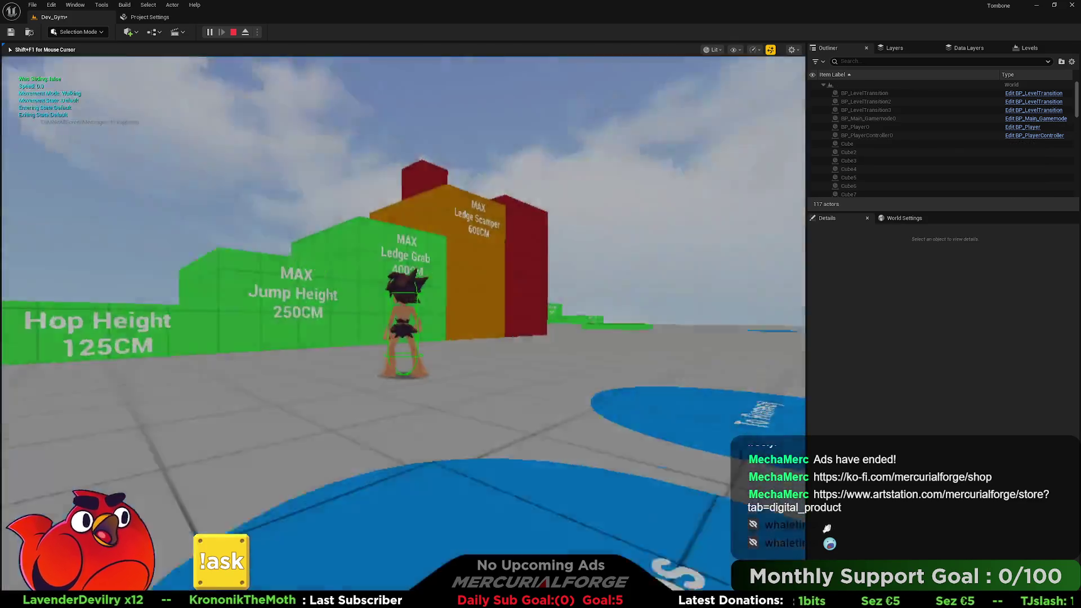
key(w)
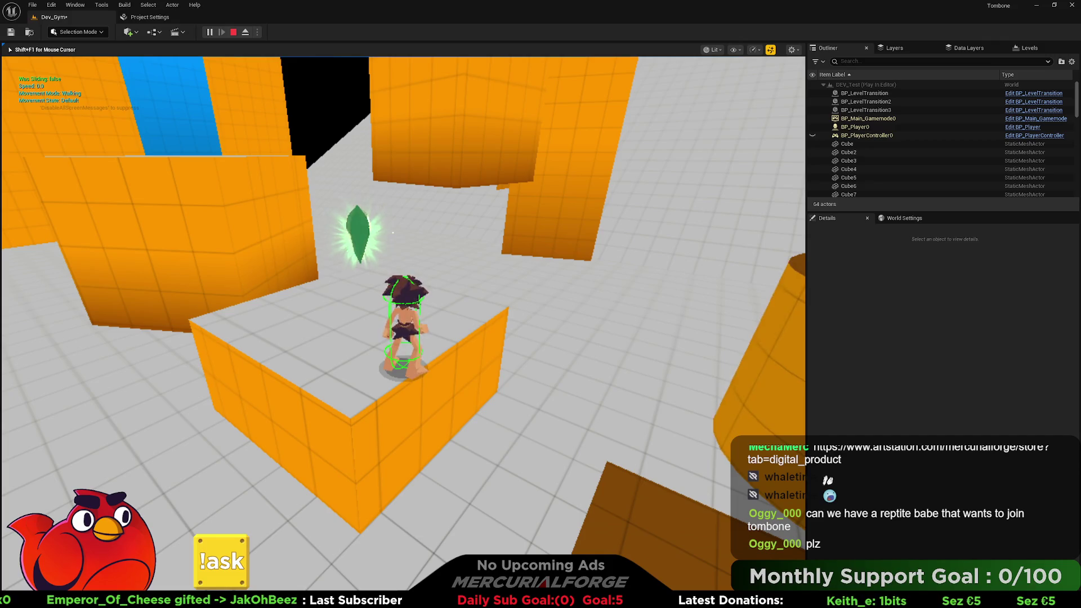
key(Escape)
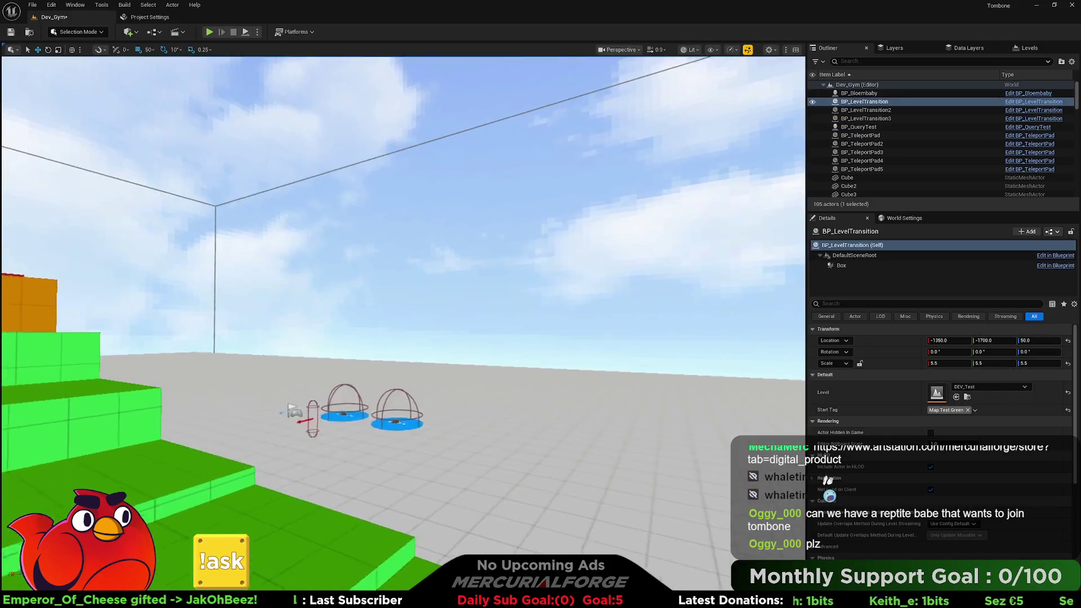
Open DEV_Test from the Maps folder, raising the save prompt for Dev_Gym.
key(ctrl+space)
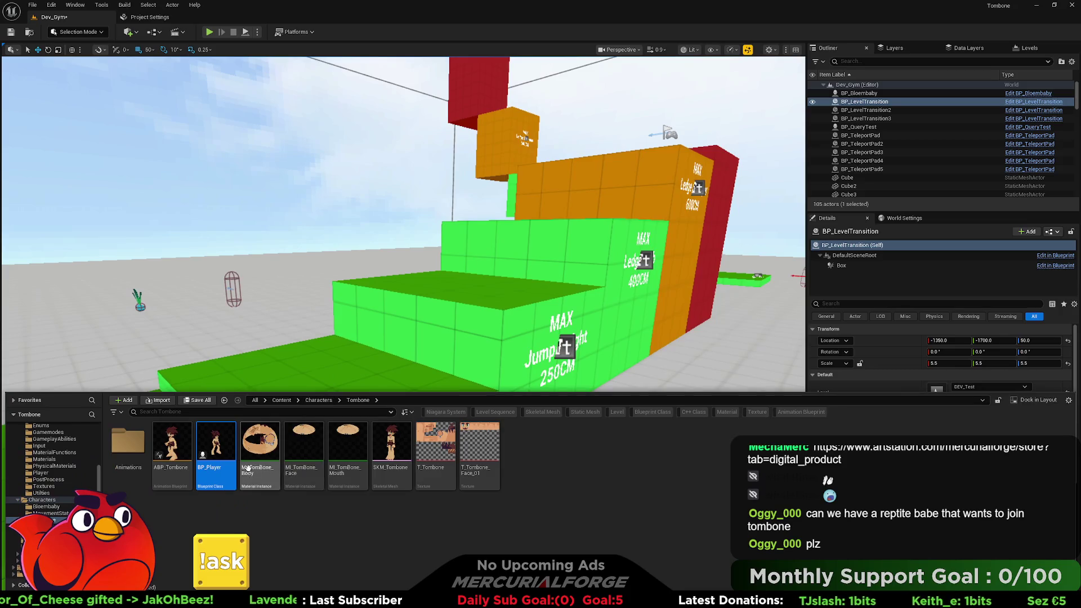
click(45, 534)
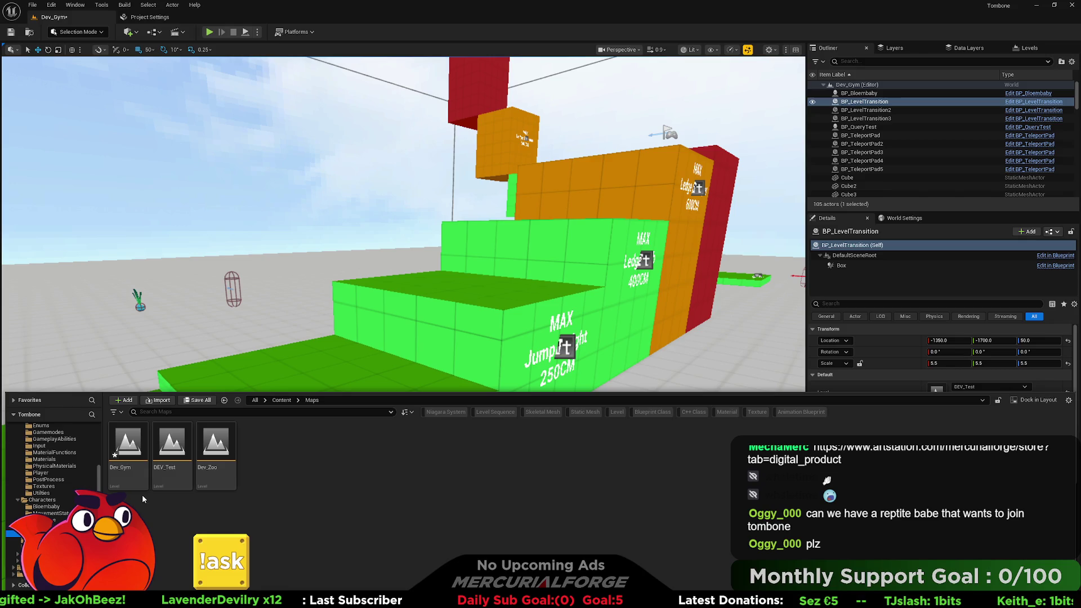
double_click(174, 480)
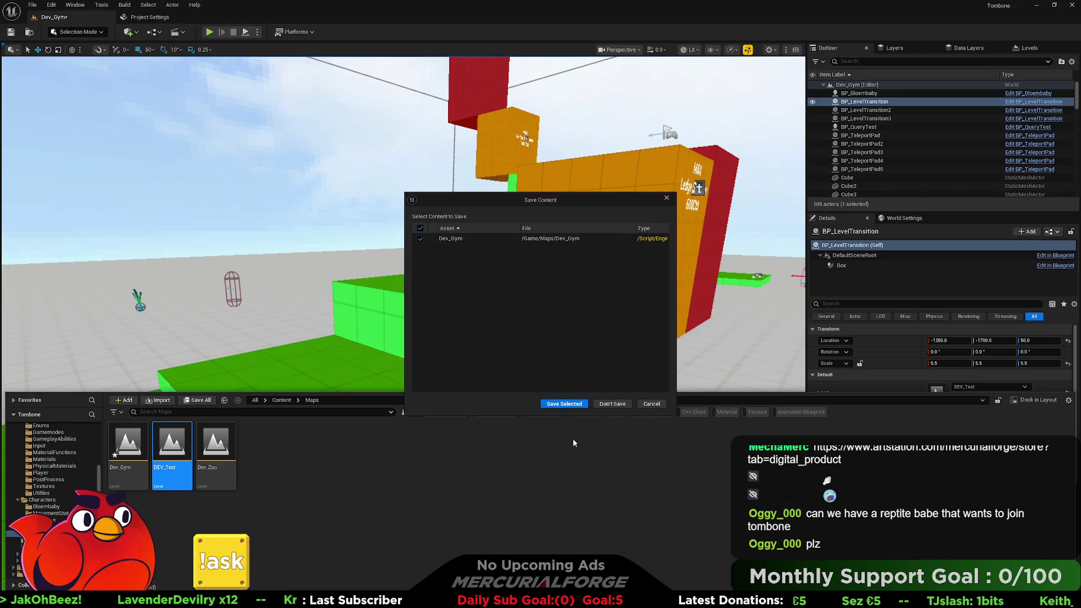
Load DEV_Test without saving, select the green Yupa crystal, and open its NewMaterial_Inst material.
click(571, 398)
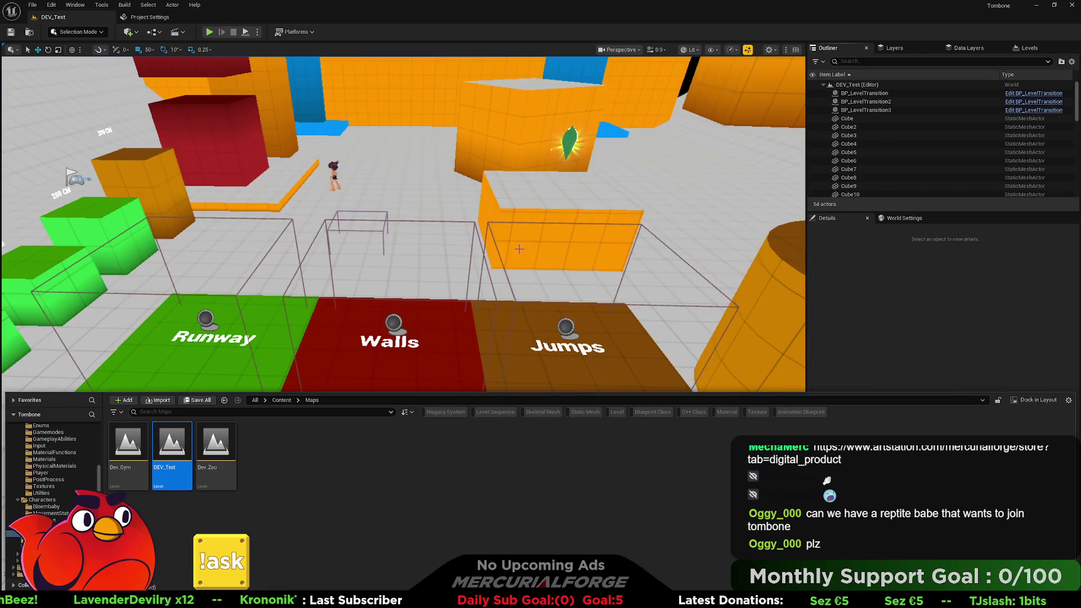
scroll(570, 396, up, 5)
scroll(403, 323, up, 10)
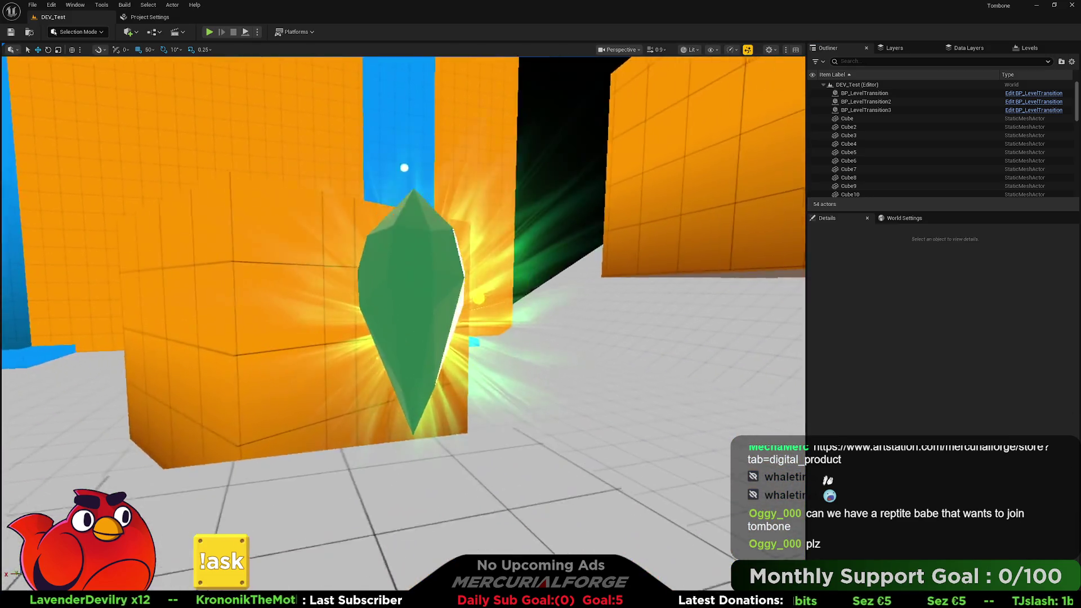
click(406, 293)
scroll(405, 293, down, 5)
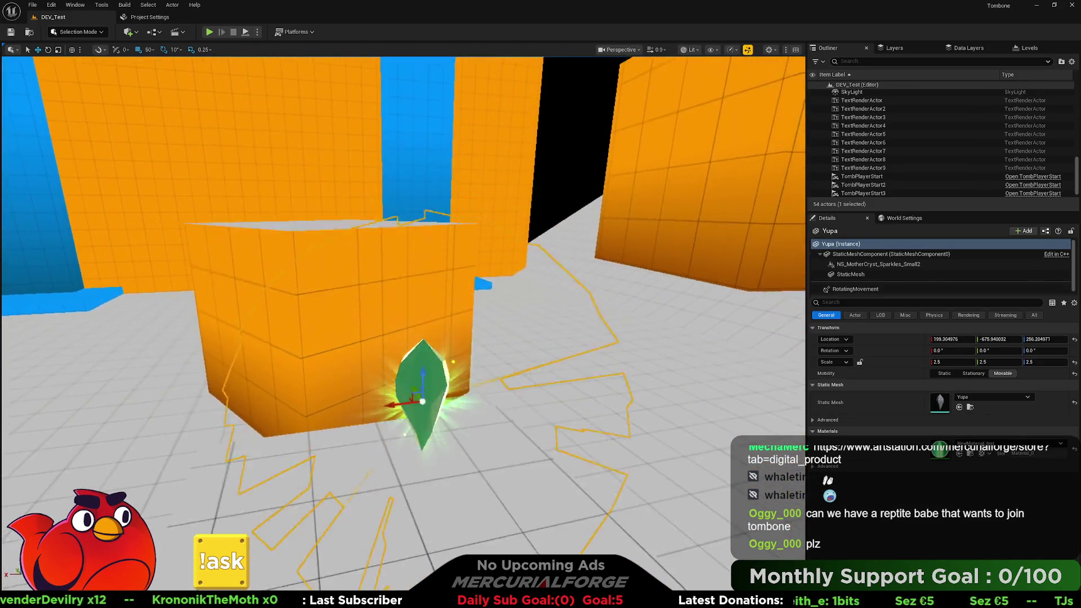
scroll(417, 315, up, 3)
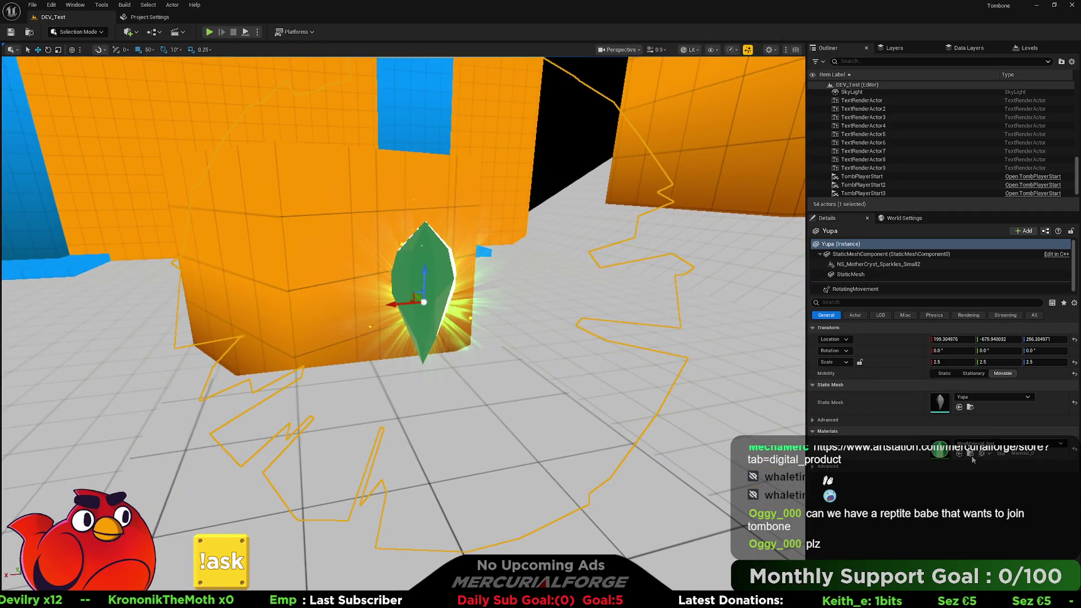
click(968, 454)
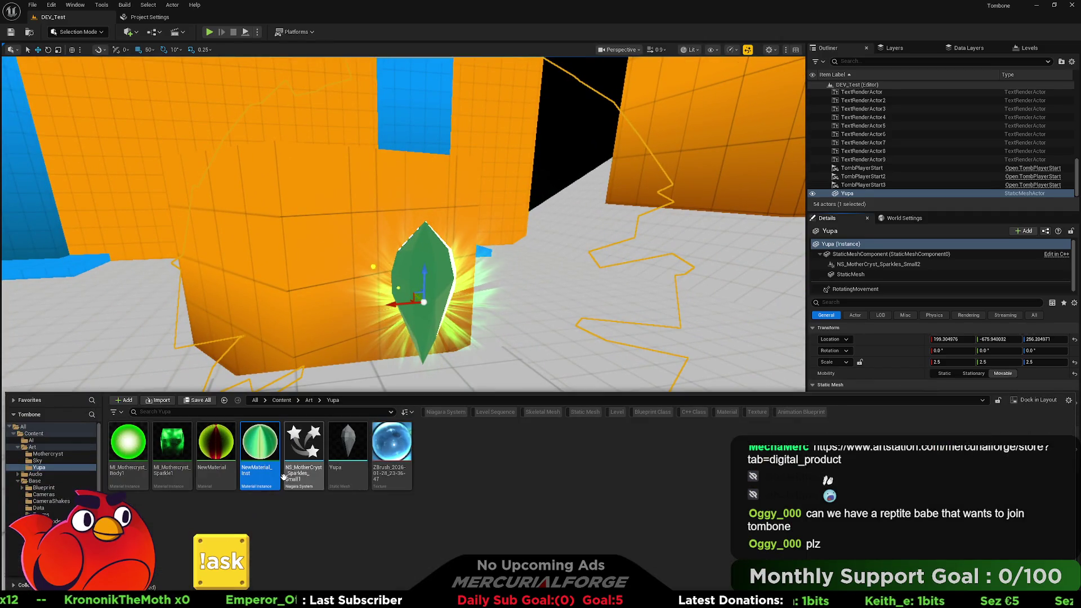
double_click(260, 455)
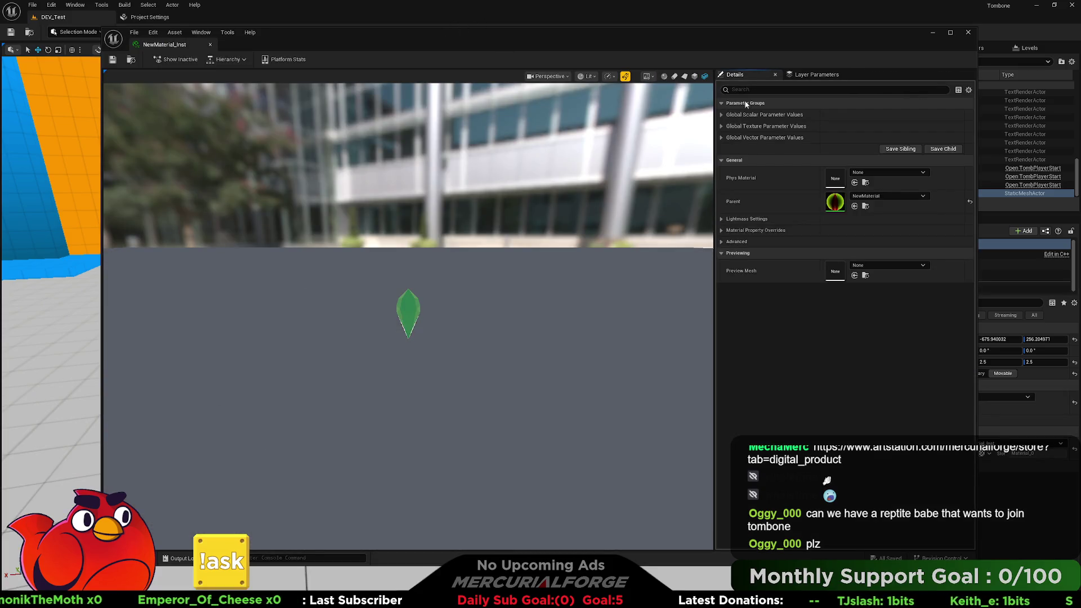
Expand the parameter groups and tweak Base, Exp and F Exp, ending at F Exp 0.421492.
click(721, 138)
click(721, 126)
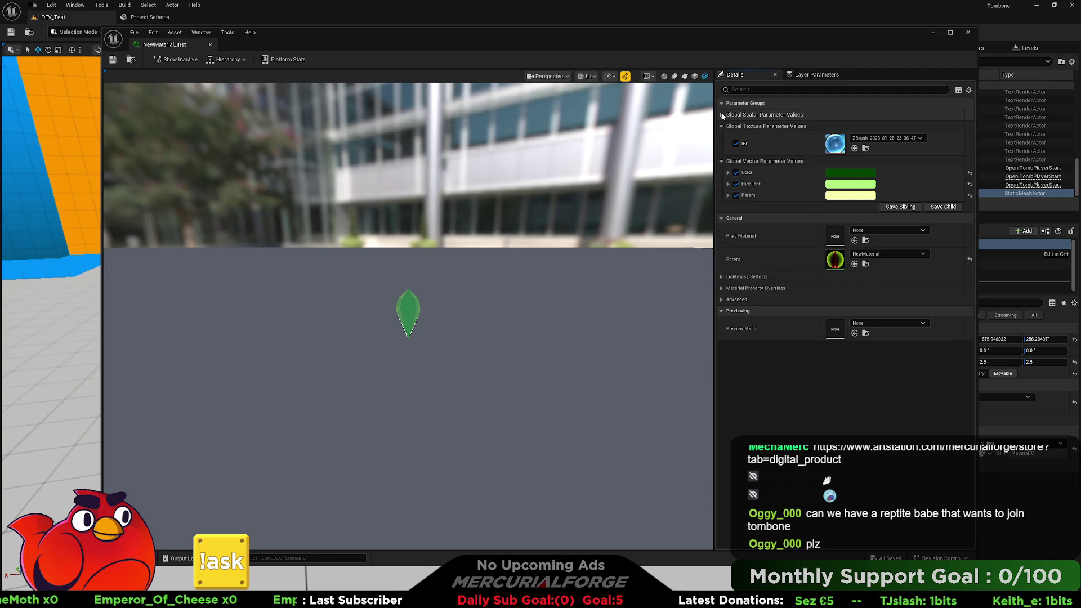
click(722, 115)
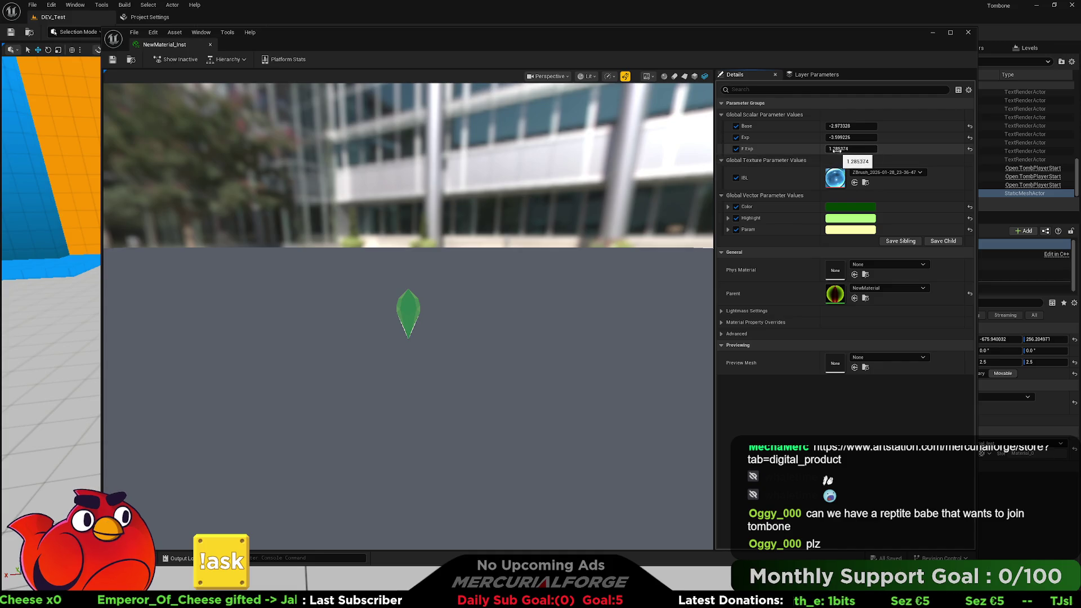
mouse_move(846, 148)
mouse_down()
mouse_move(828, 148)
mouse_move(844, 148)
mouse_up()
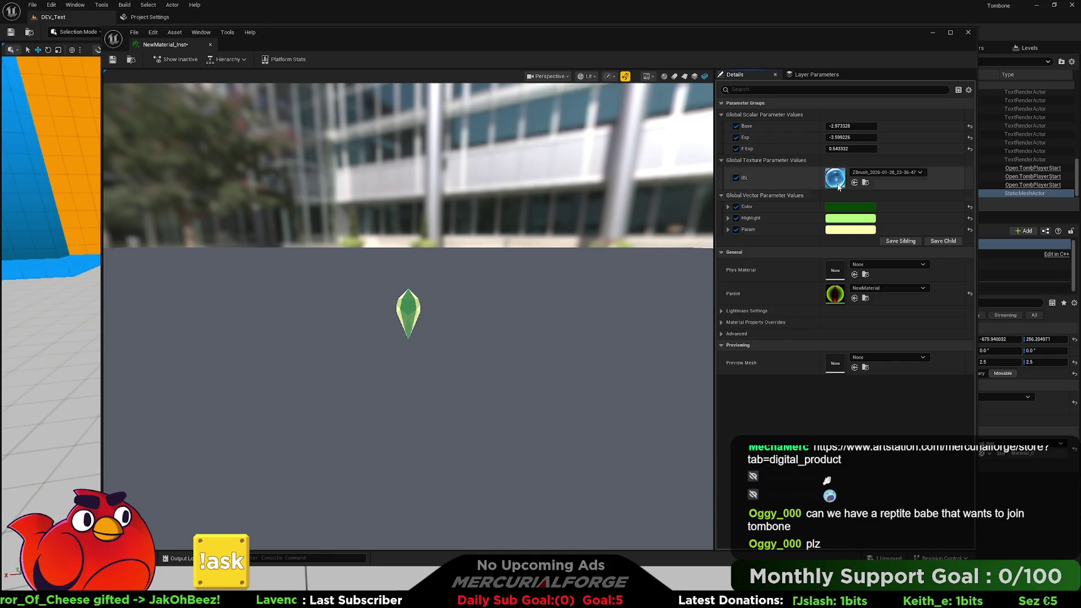
mouse_move(842, 137)
mouse_down()
mouse_move(816, 138)
mouse_move(835, 137)
mouse_move(838, 126)
mouse_up()
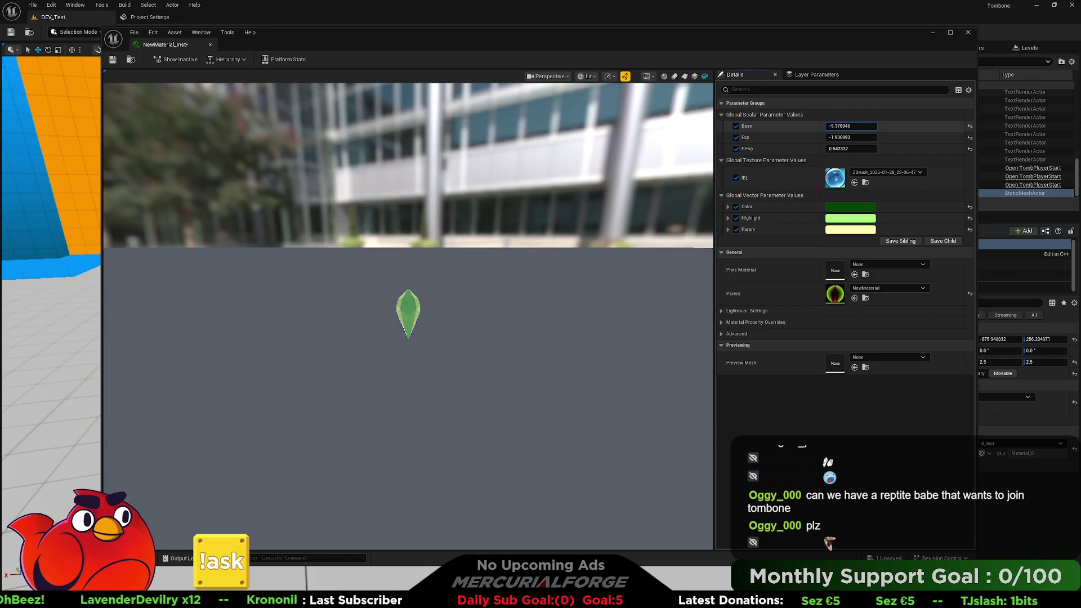
drag(851, 126, 861, 126)
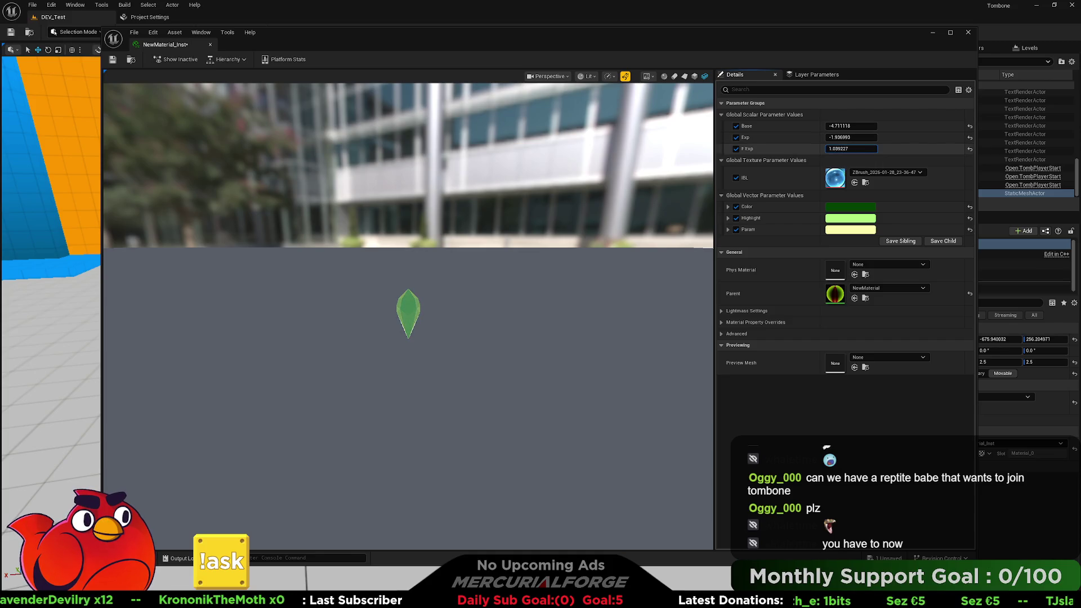
drag(851, 149, 868, 149)
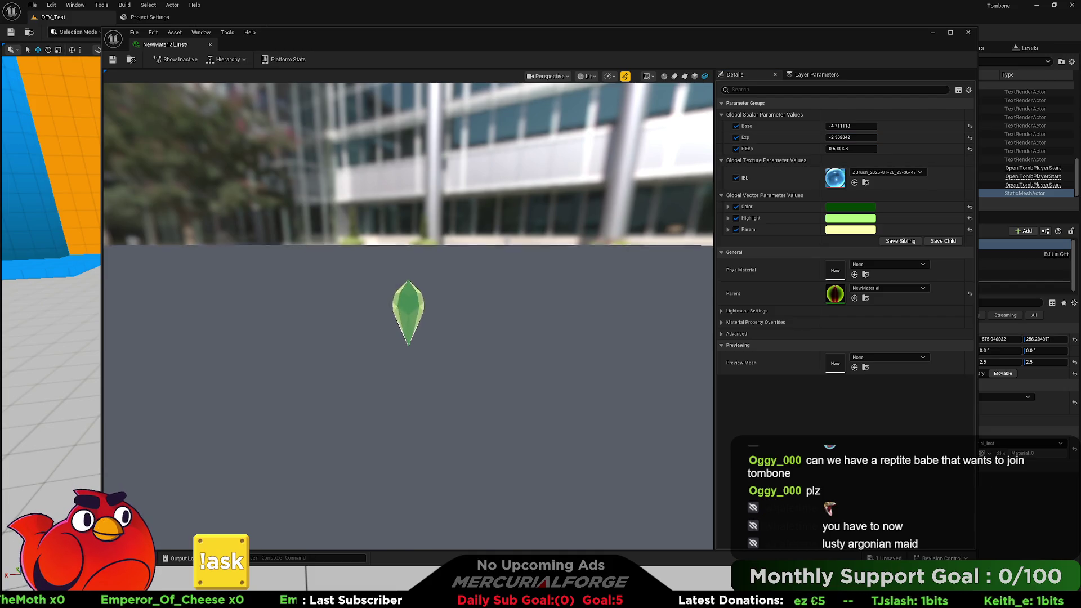
scroll(408, 242, up, 5)
mouse_move(452, 321)
mouse_down()
mouse_move(502, 322)
mouse_move(452, 321)
mouse_up()
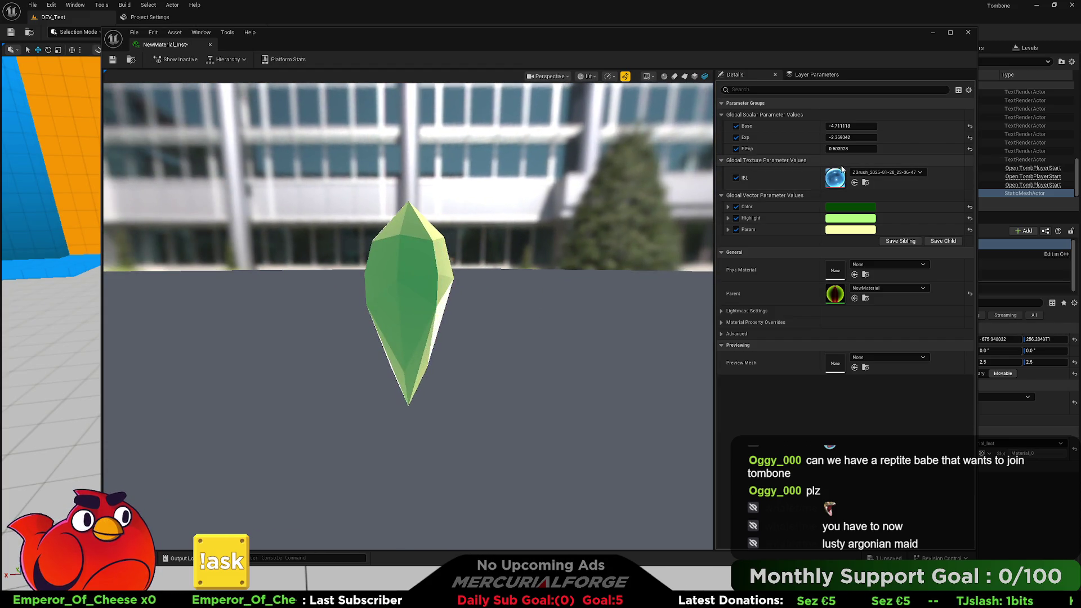
mouse_move(850, 127)
mouse_down()
mouse_move(828, 126)
mouse_move(867, 126)
mouse_move(856, 126)
mouse_move(867, 138)
mouse_move(827, 149)
mouse_up()
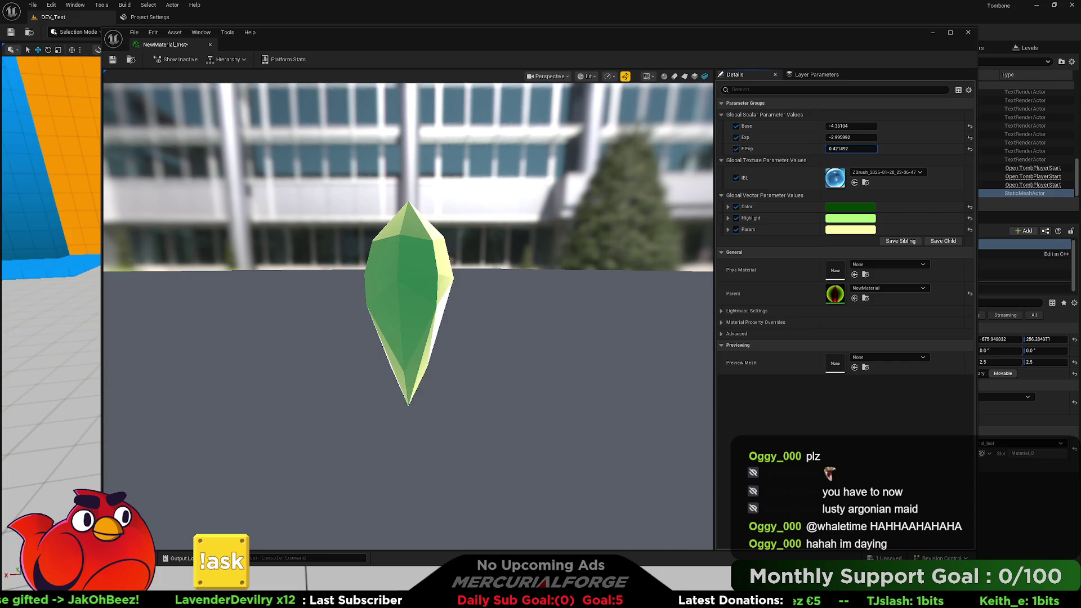
mouse_move(563, 338)
mouse_down()
mouse_move(524, 383)
mouse_move(451, 411)
mouse_up()
Save NewMaterial_Inst and close the material instance editor.
click(112, 60)
click(211, 45)
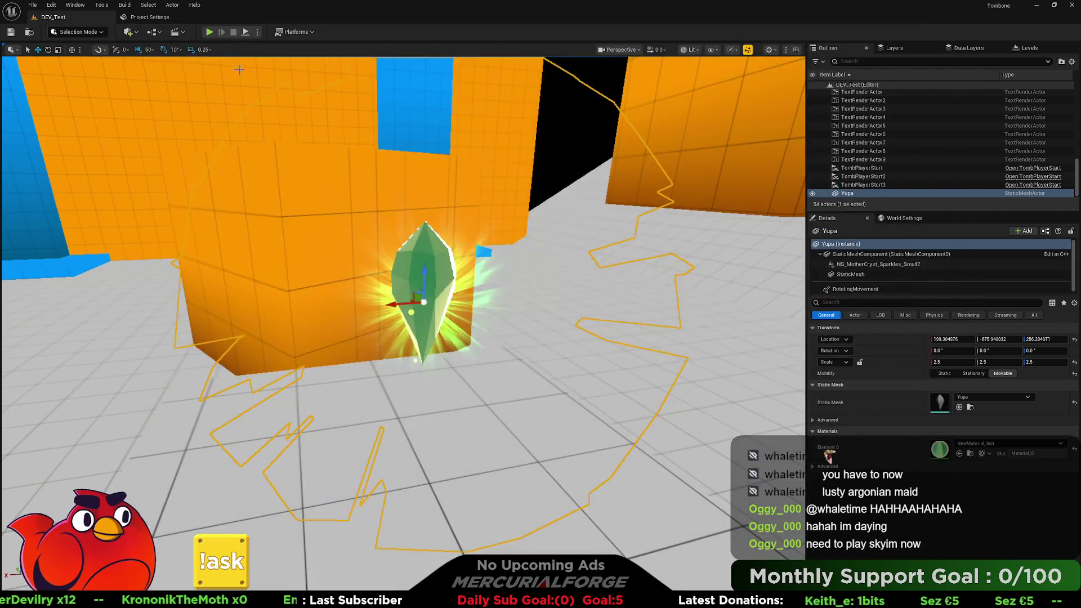
scroll(433, 228, up, 5)
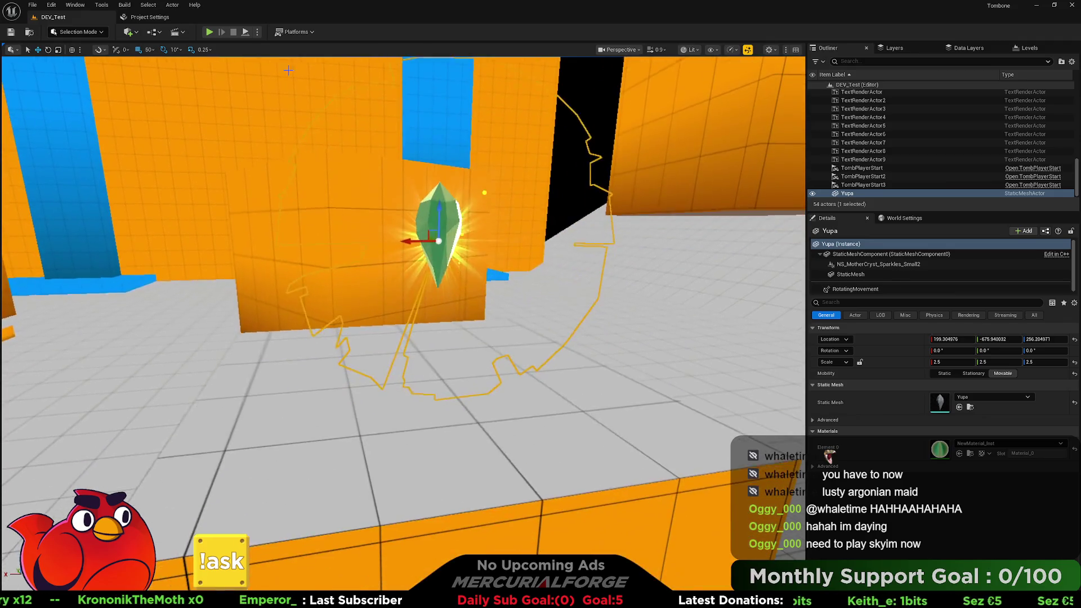
Play-test DEV_Test, running the character across the blocks and around the crystal, then stop.
click(209, 32)
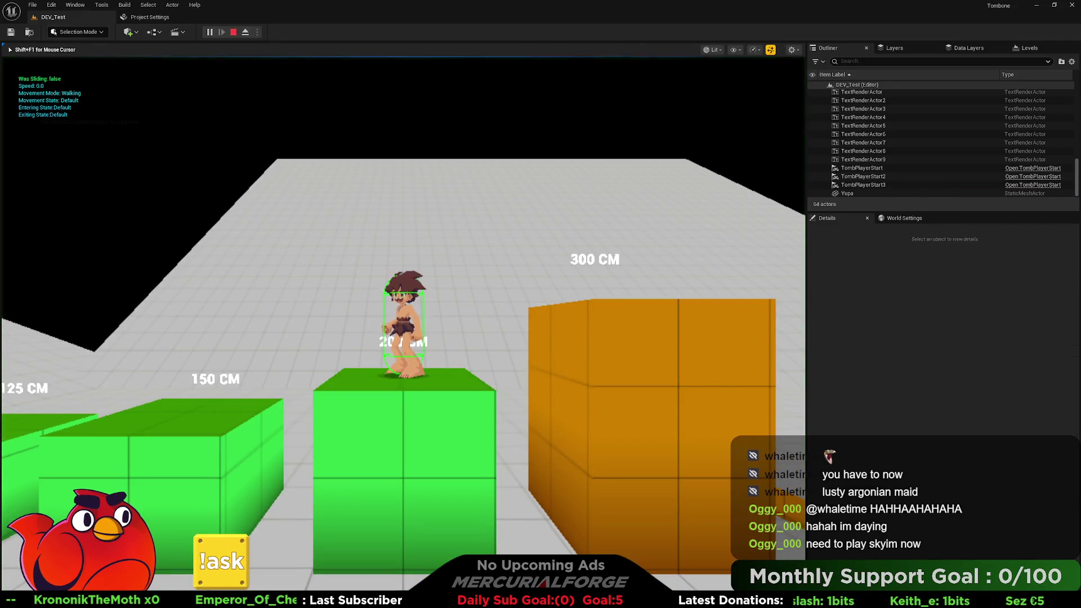
key(w)
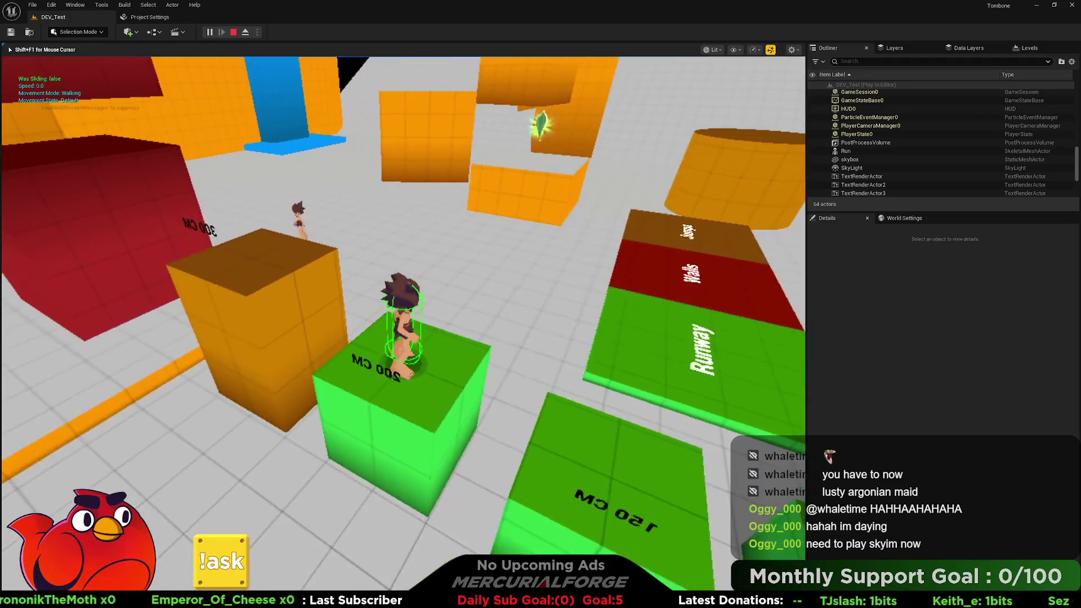
key(w)
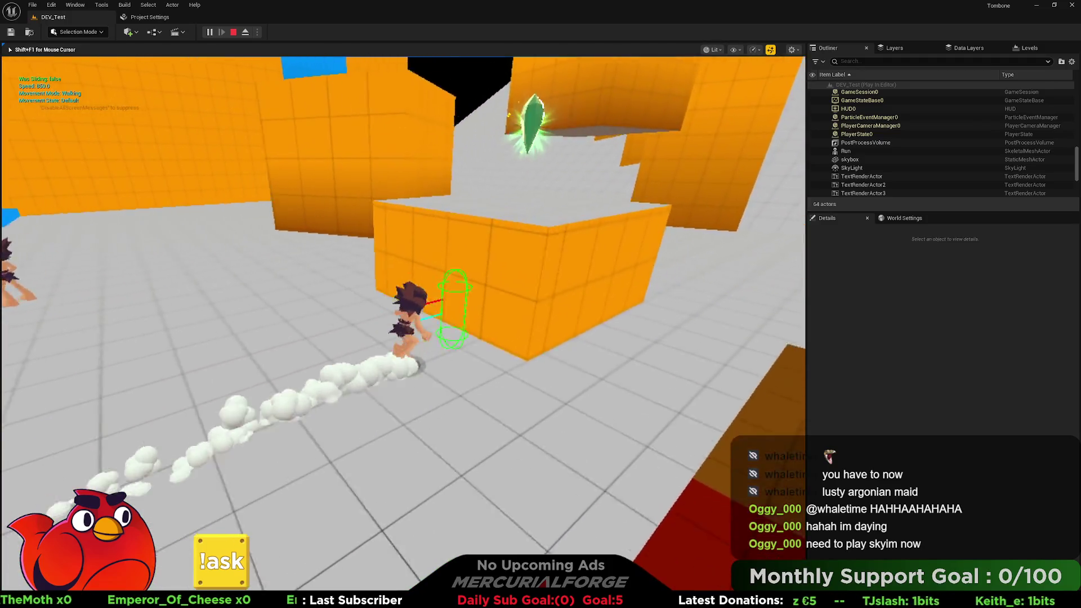
key(w)
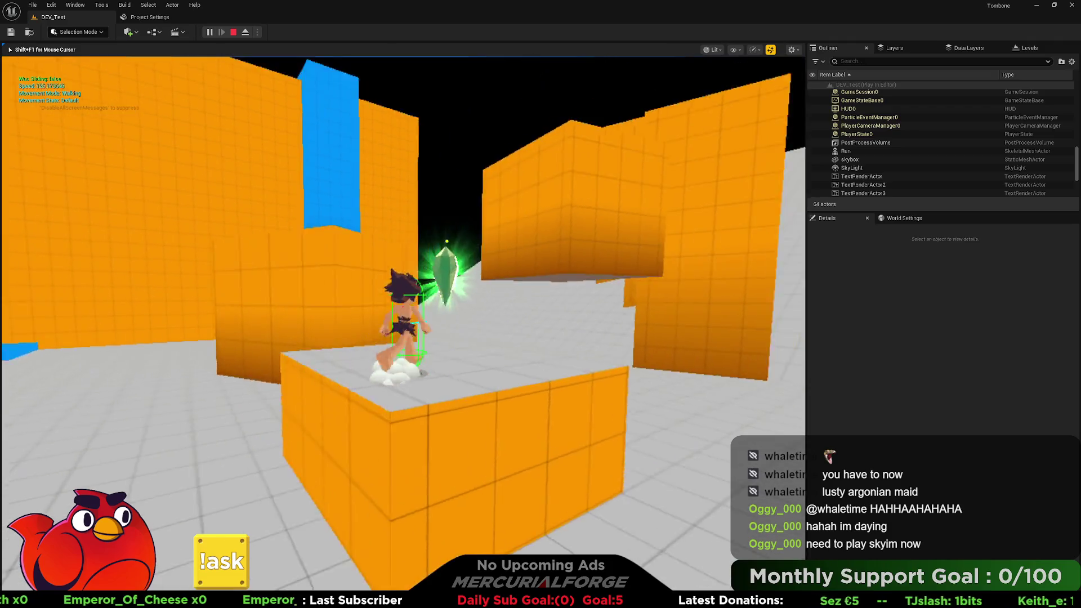
key(w)
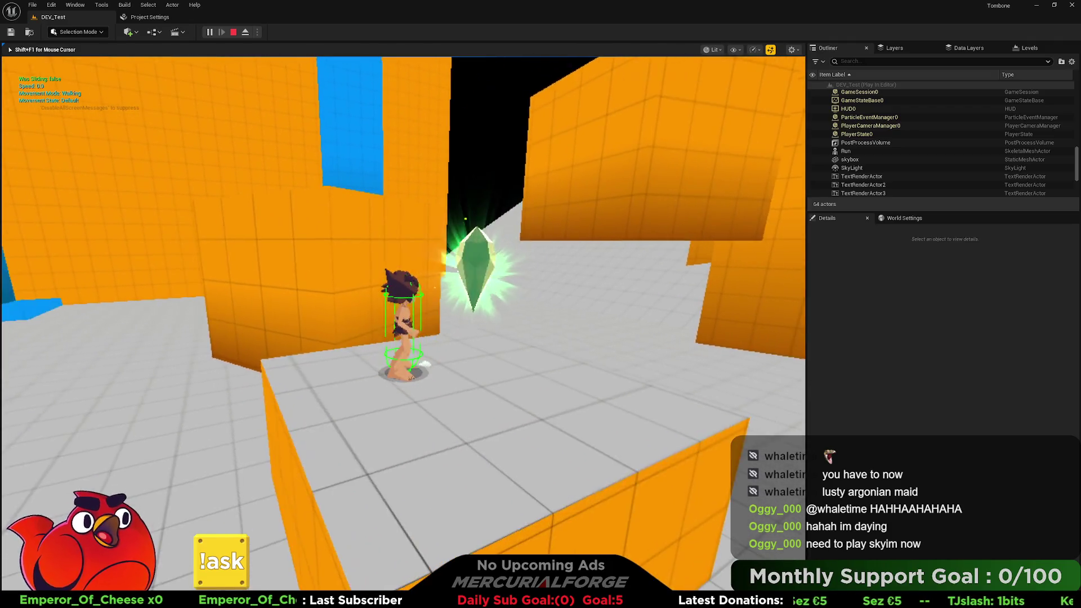
key(w)
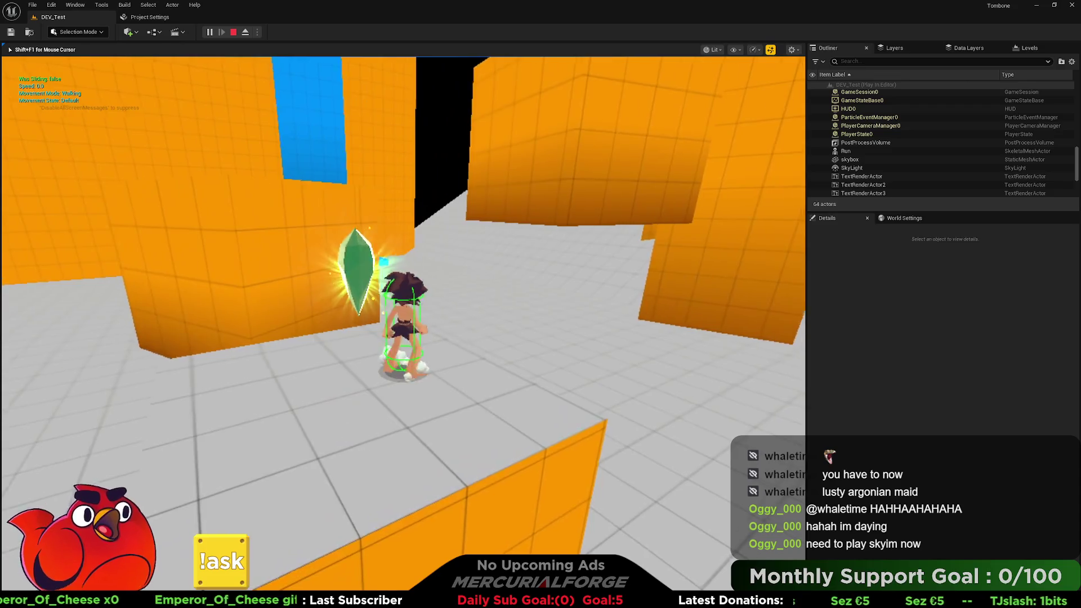
key(d)
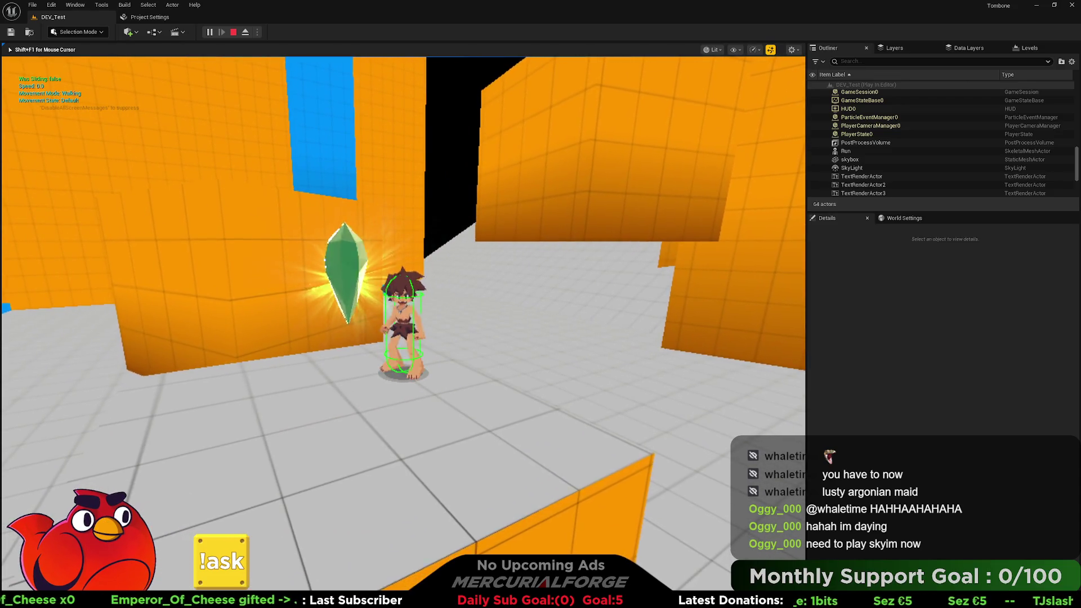
key(w)
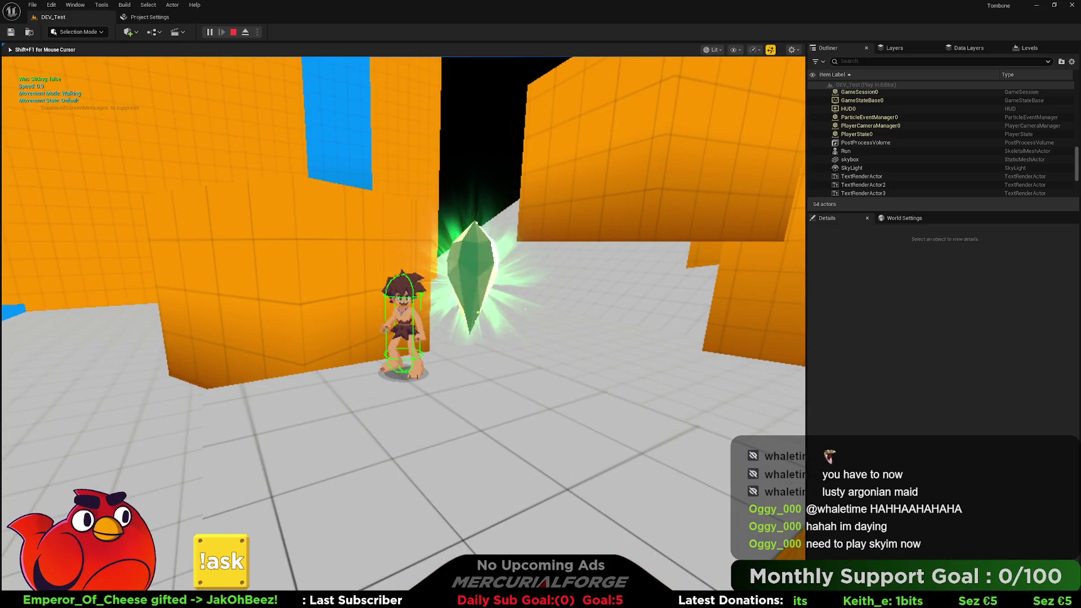
key(w)
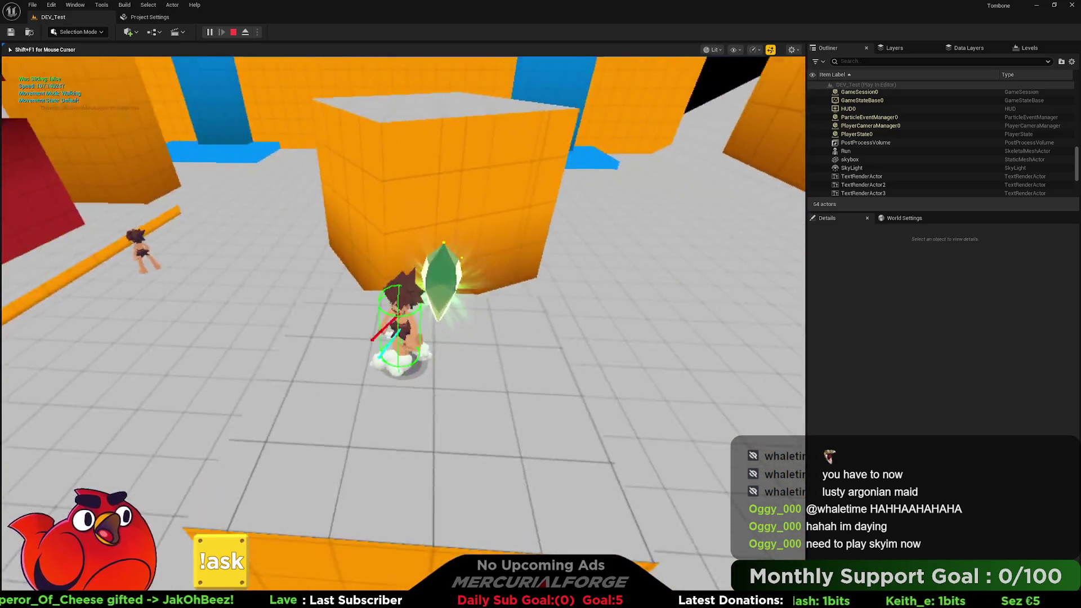
key(w)
key(w)
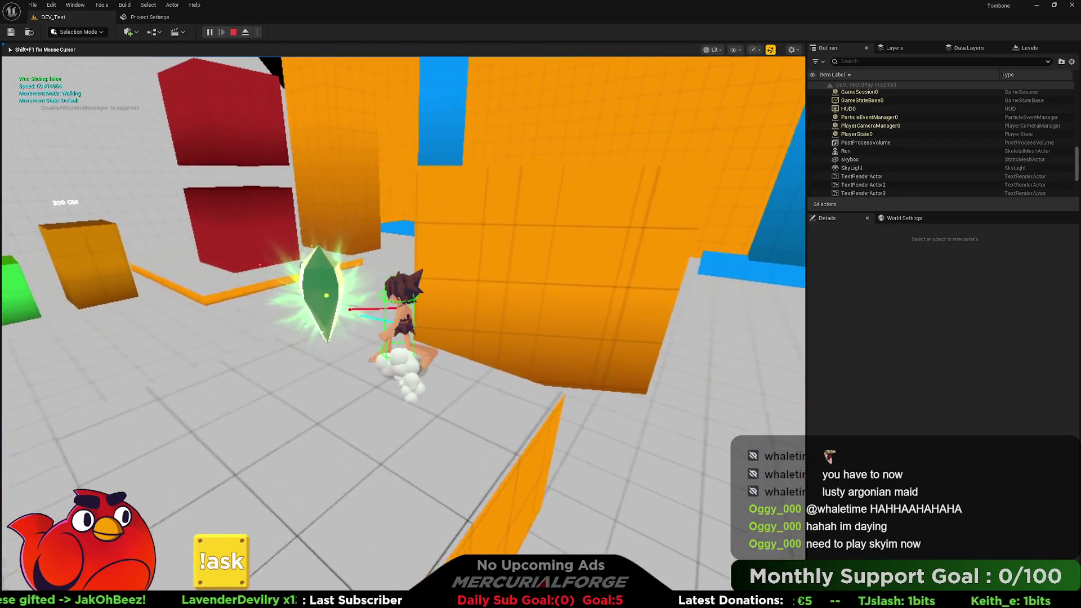
key(w)
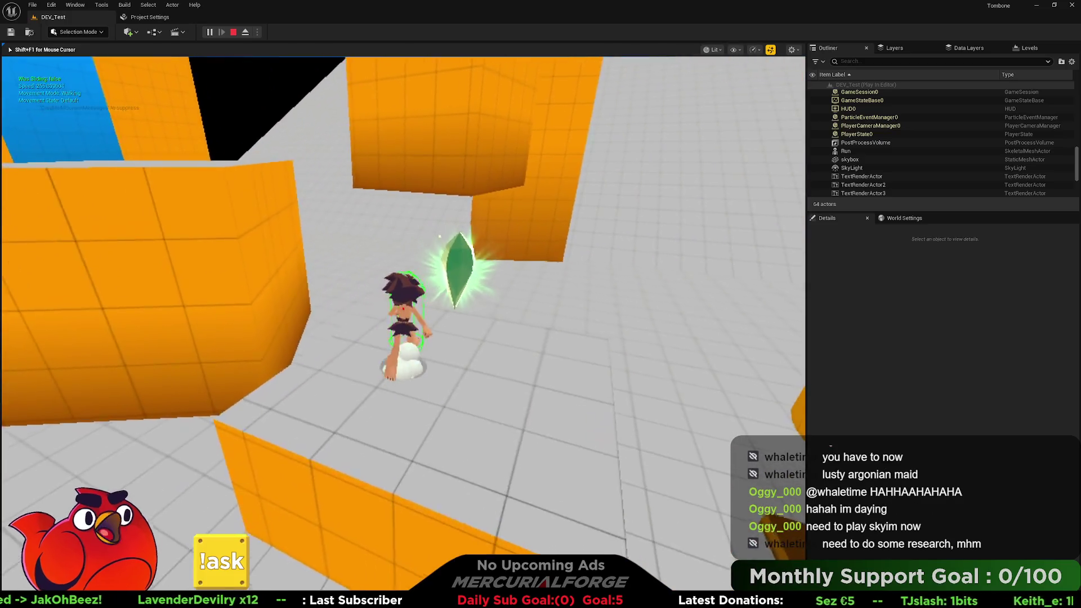
key(w)
key(w)
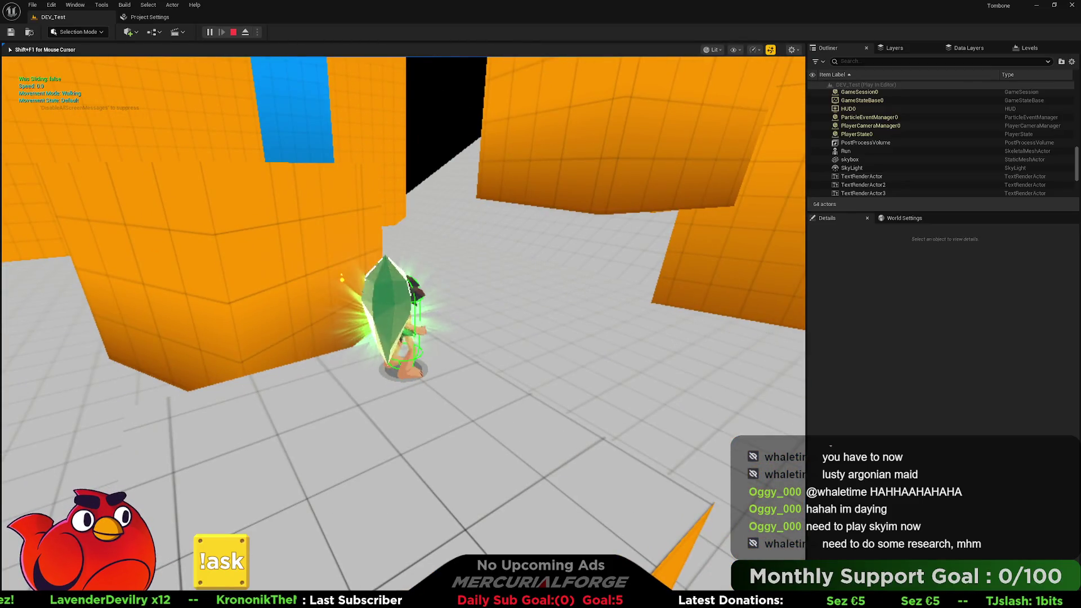
key(Escape)
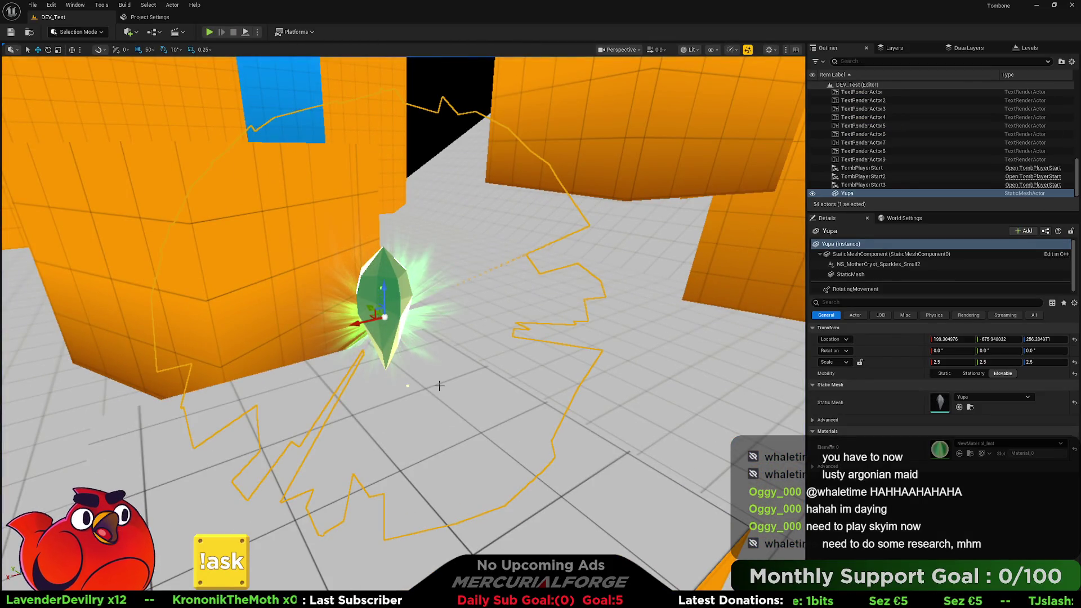
Browse the Content Drawer to Base > Cameras and open the CR_ThirdPerson camera rig.
key(ctrl+space)
click(239, 522)
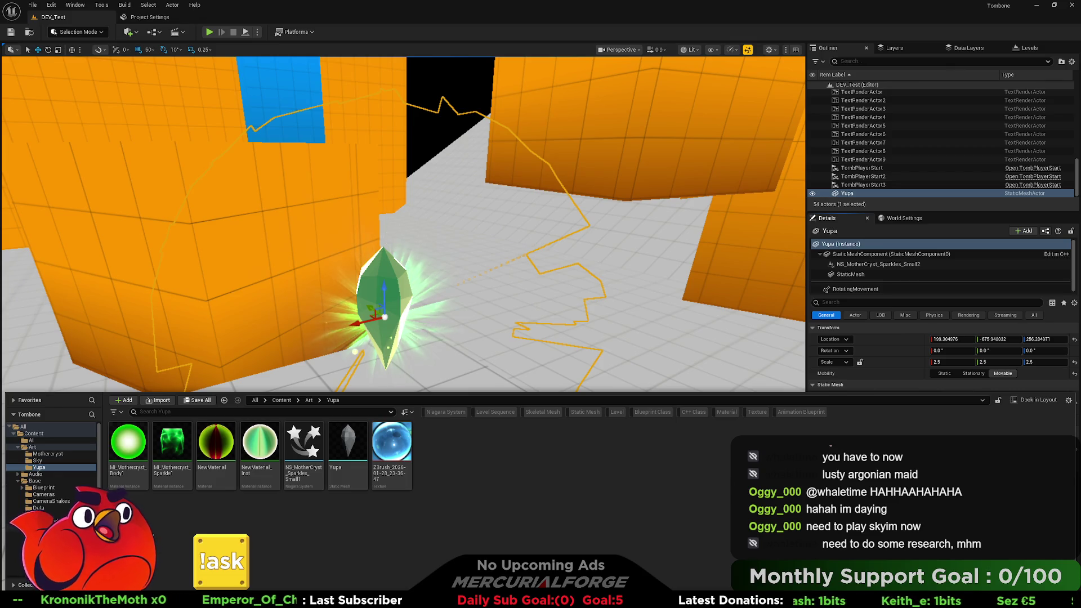
scroll(50, 468, down, 2)
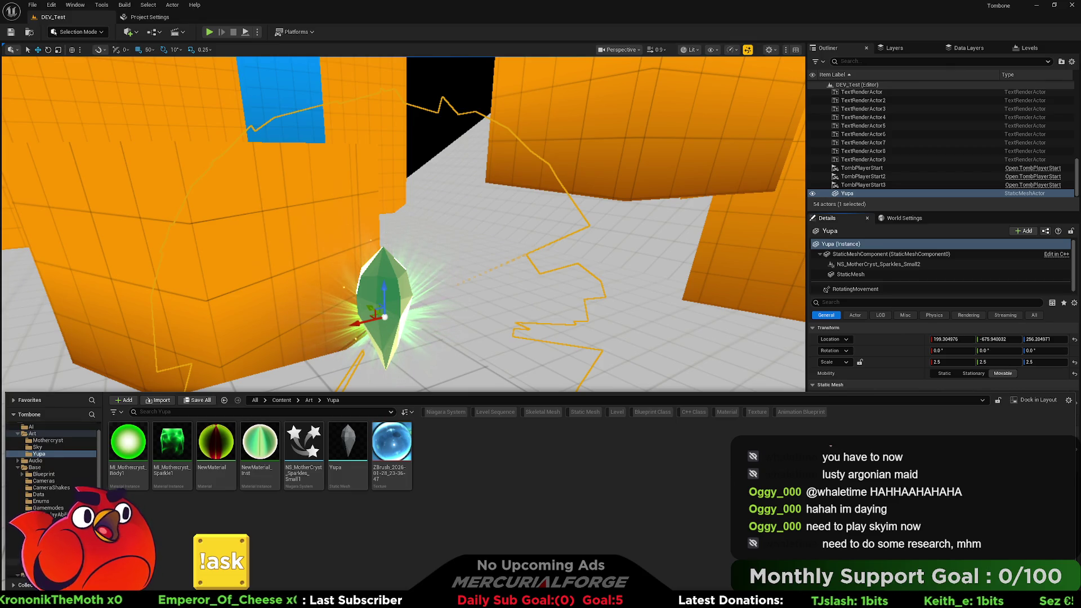
scroll(50, 468, down, 2)
scroll(51, 467, down, 3)
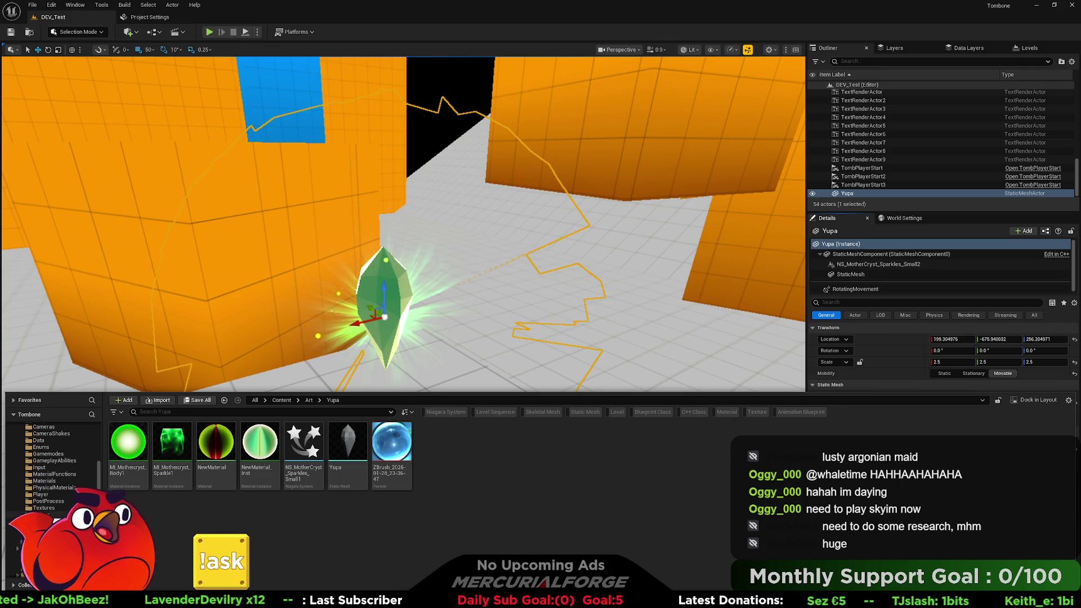
scroll(54, 506, up, 3)
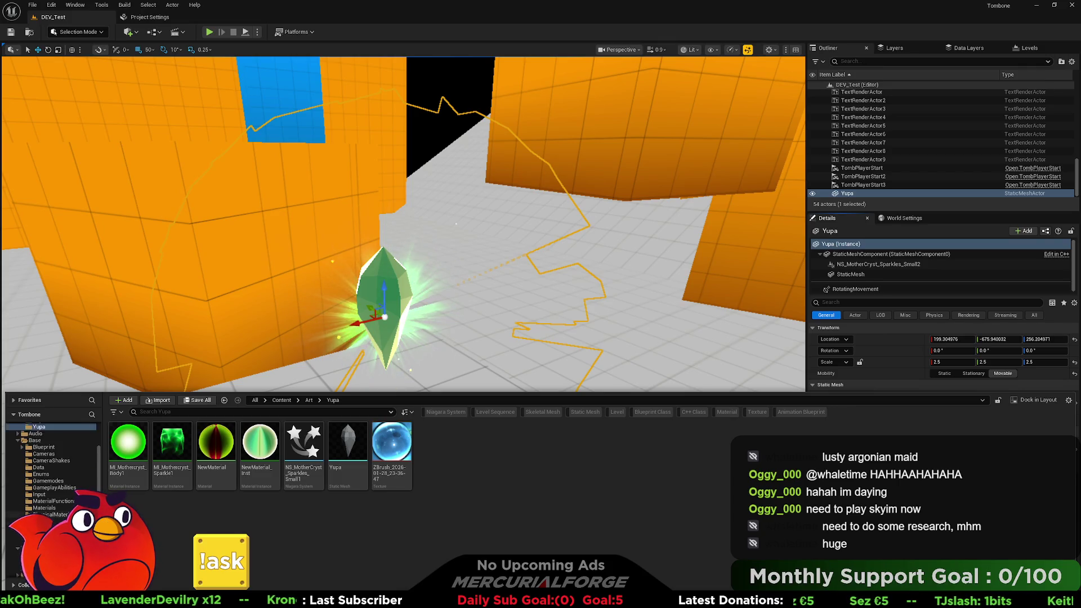
scroll(57, 521, down, 2)
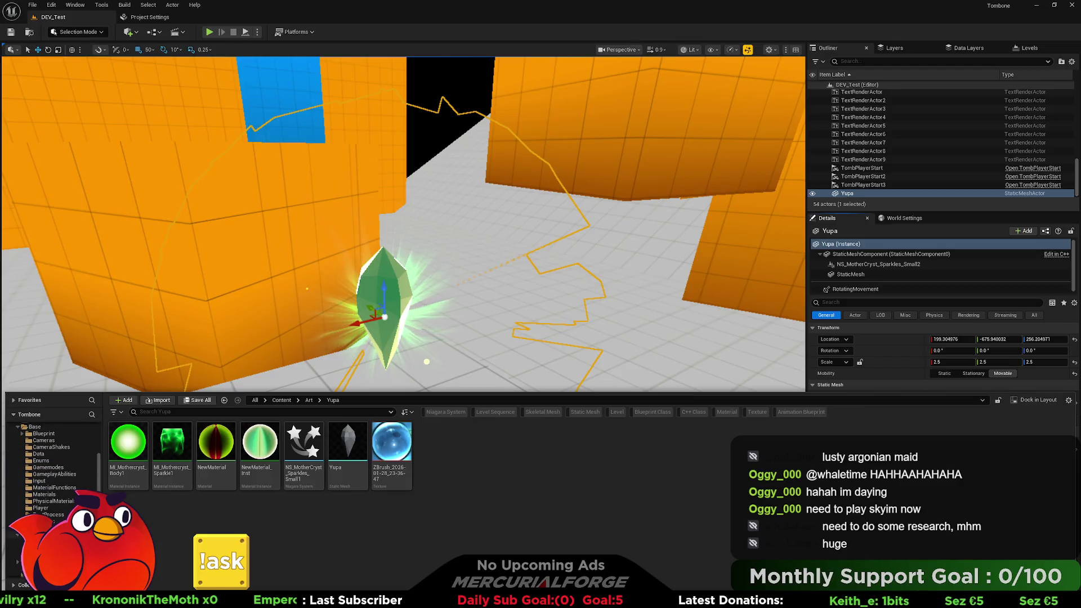
scroll(54, 467, down, 3)
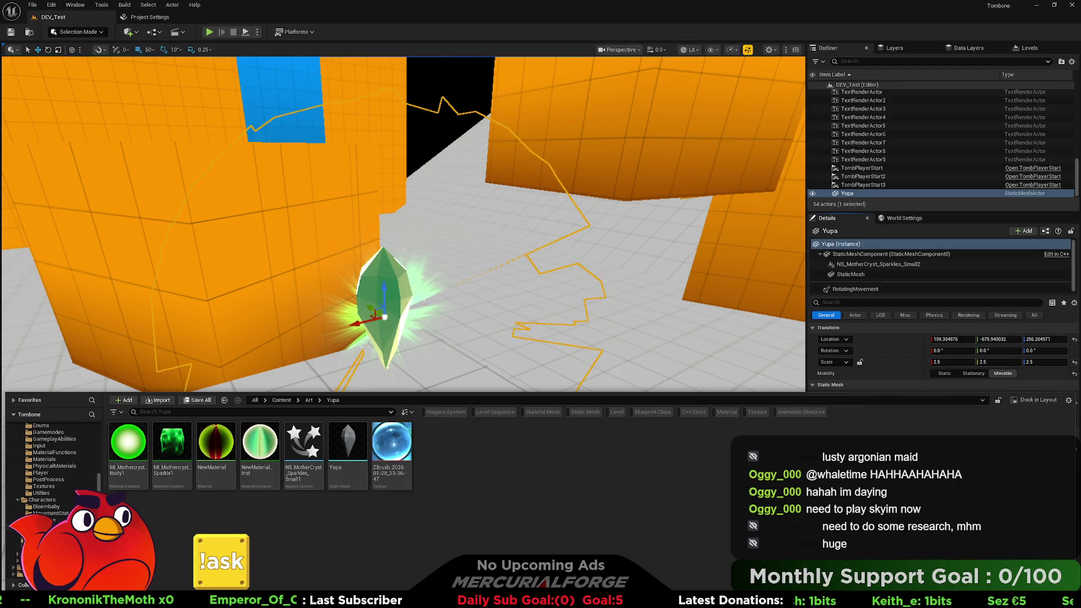
scroll(51, 492, up, 3)
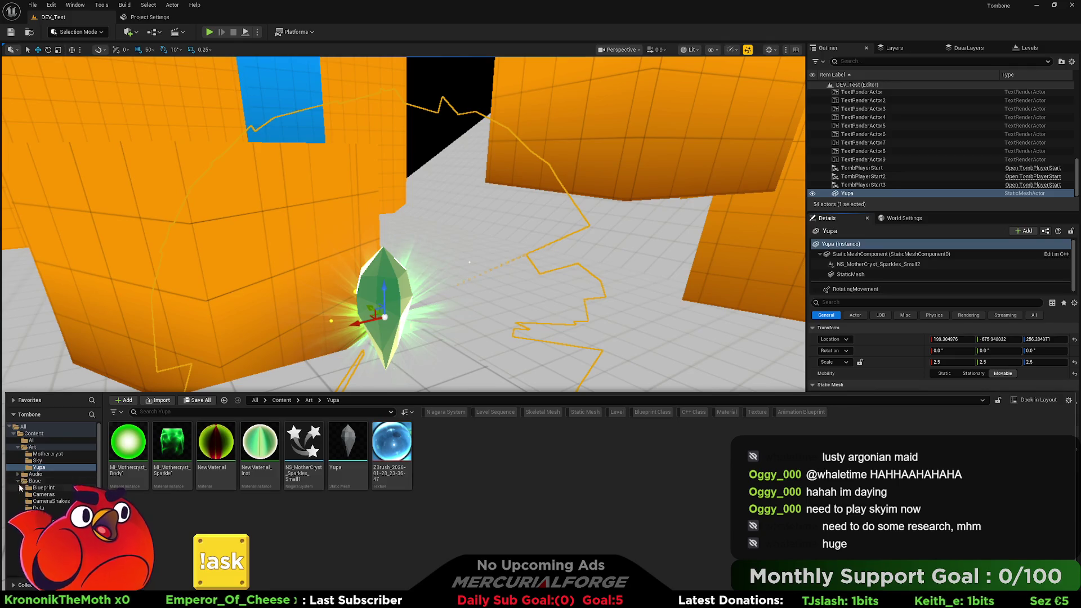
click(43, 441)
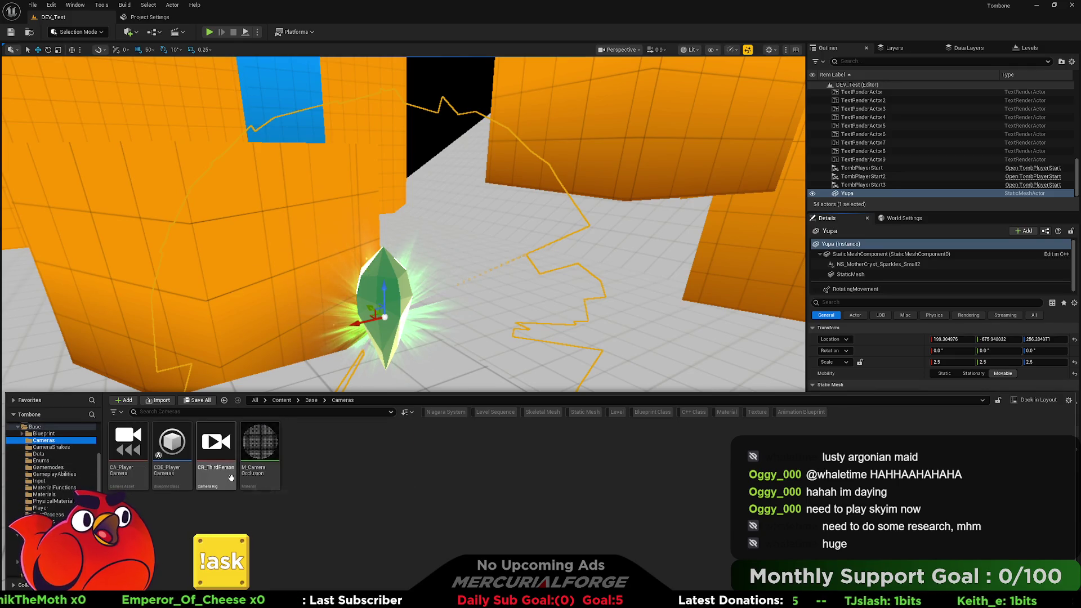
double_click(207, 441)
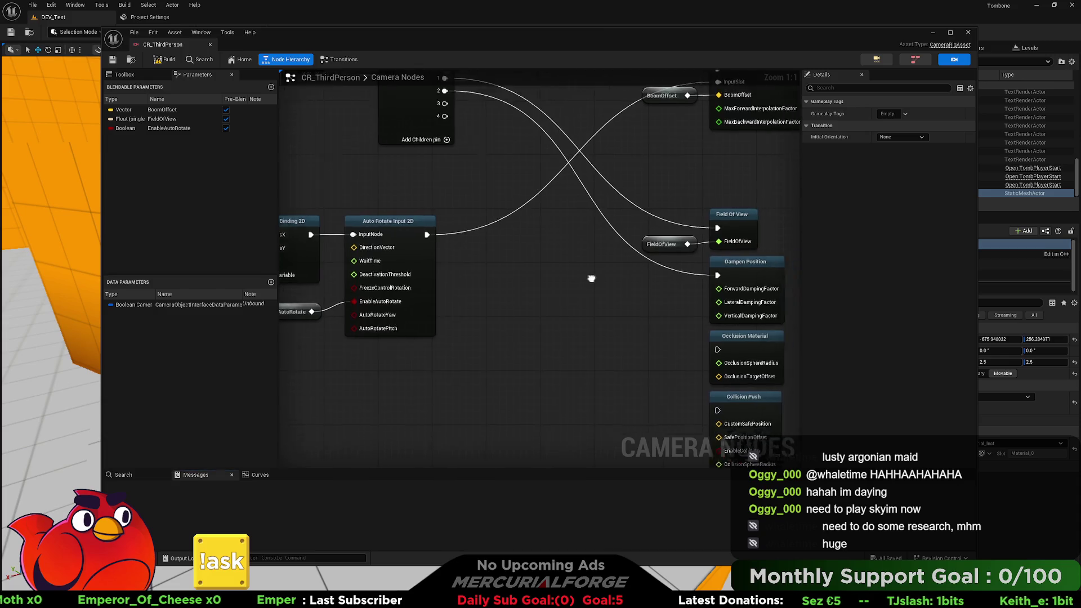
Wire Sequence child pin 4 into Collision Push, then build, save and close CR_ThirdPerson.
scroll(477, 209, down, 2)
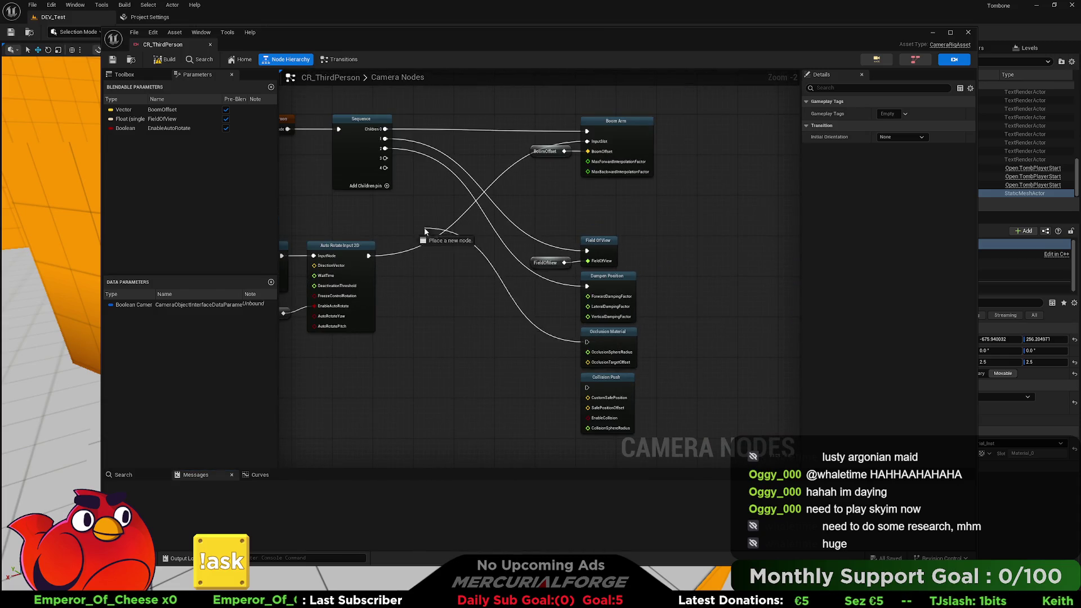
mouse_move(386, 168)
mouse_down()
mouse_move(586, 416)
mouse_move(588, 395)
mouse_up()
click(166, 59)
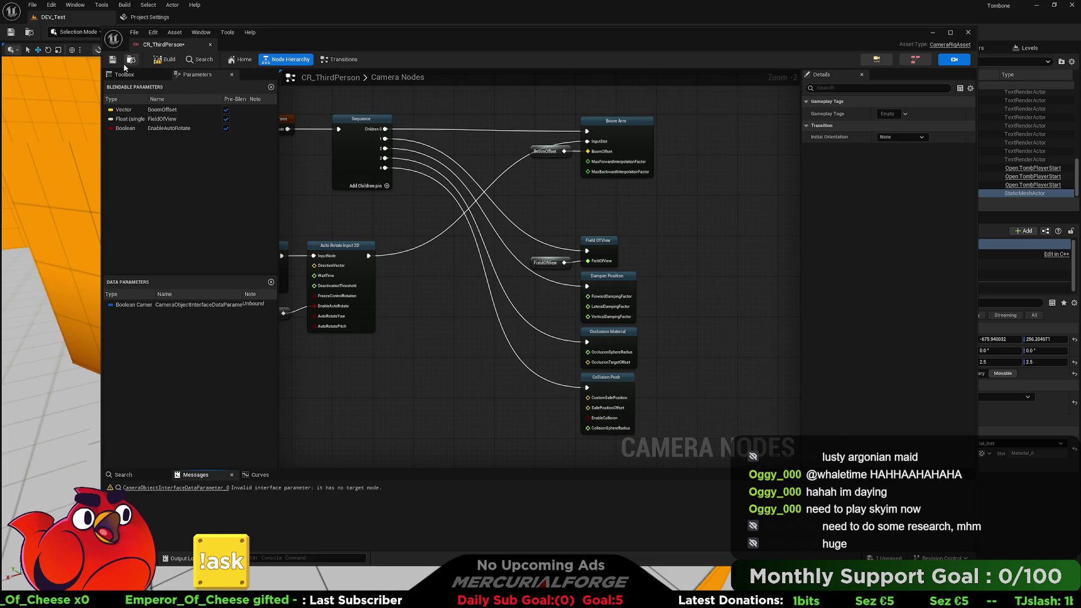
click(113, 59)
click(210, 45)
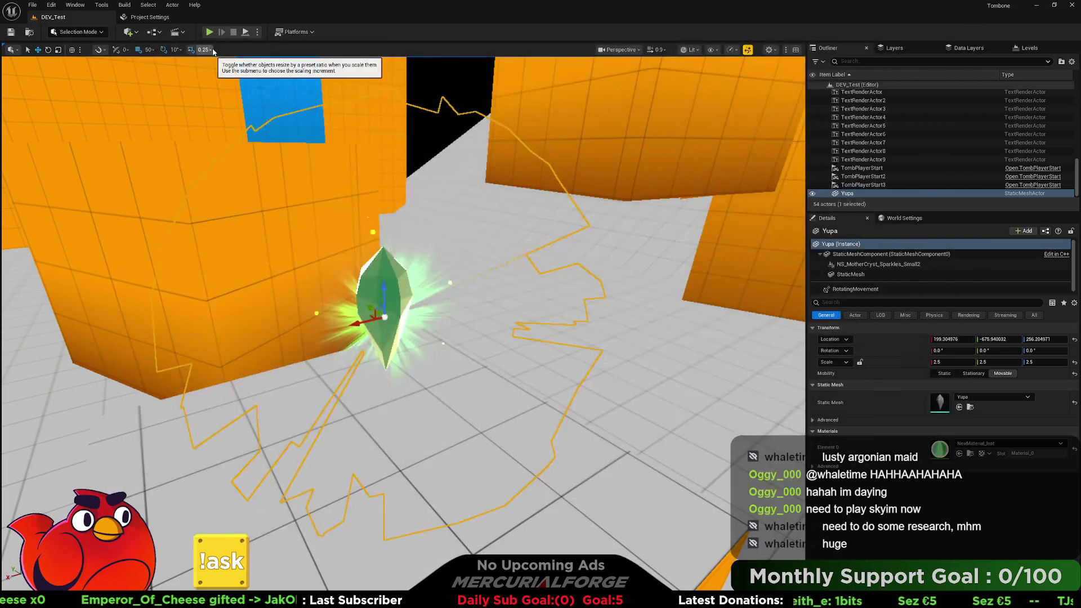
click(209, 32)
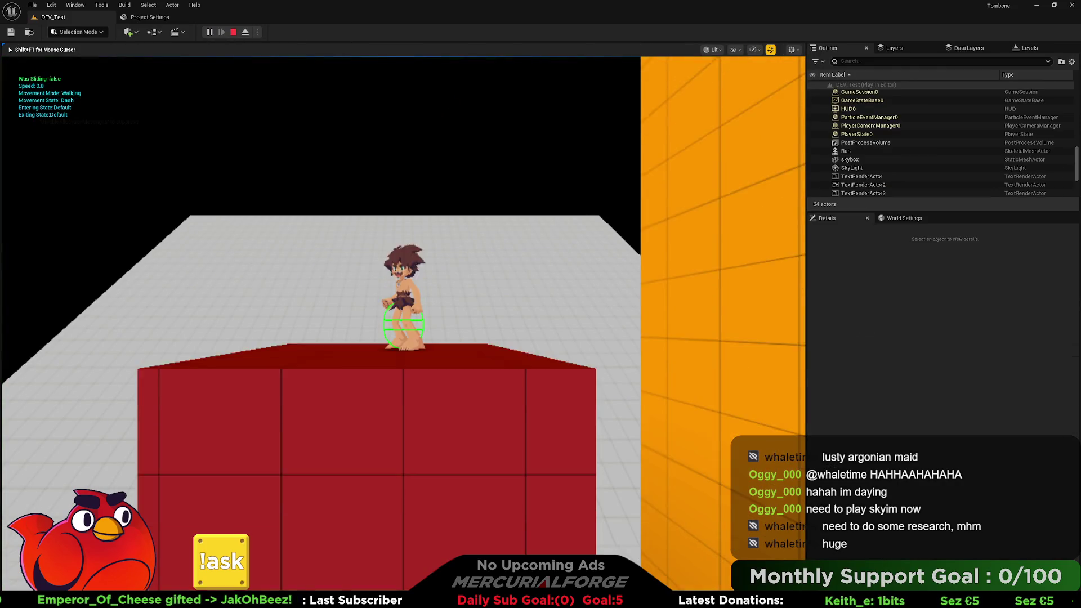
key(w)
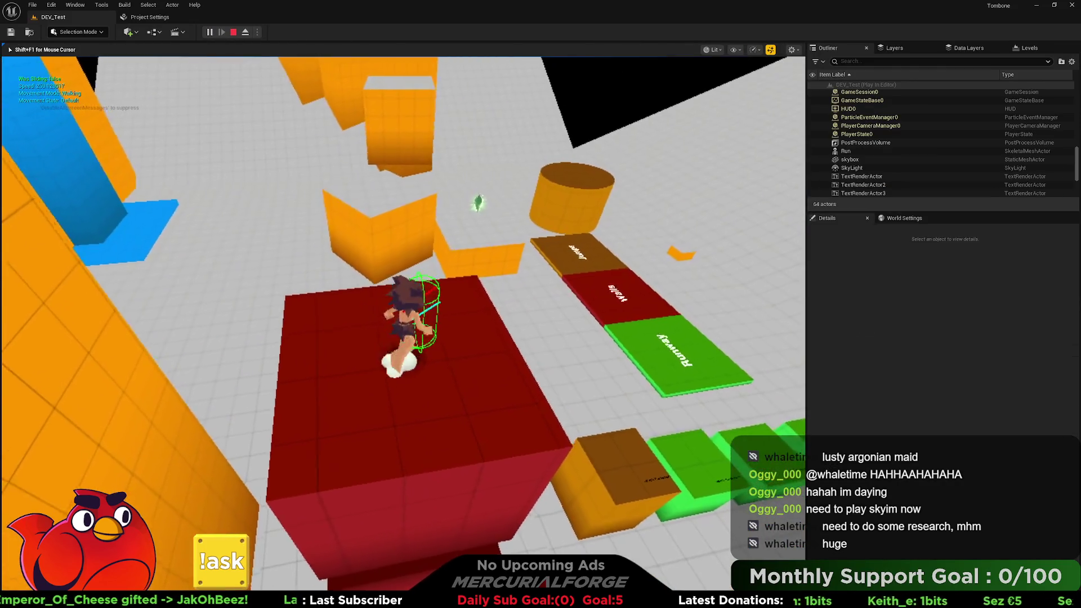
key(space)
key(w)
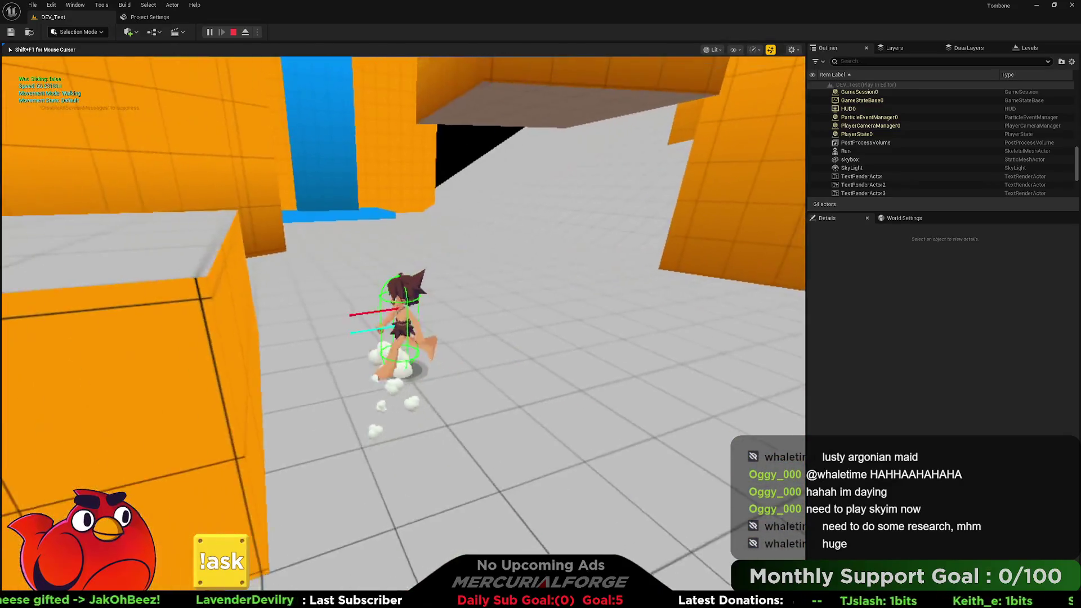
key(space)
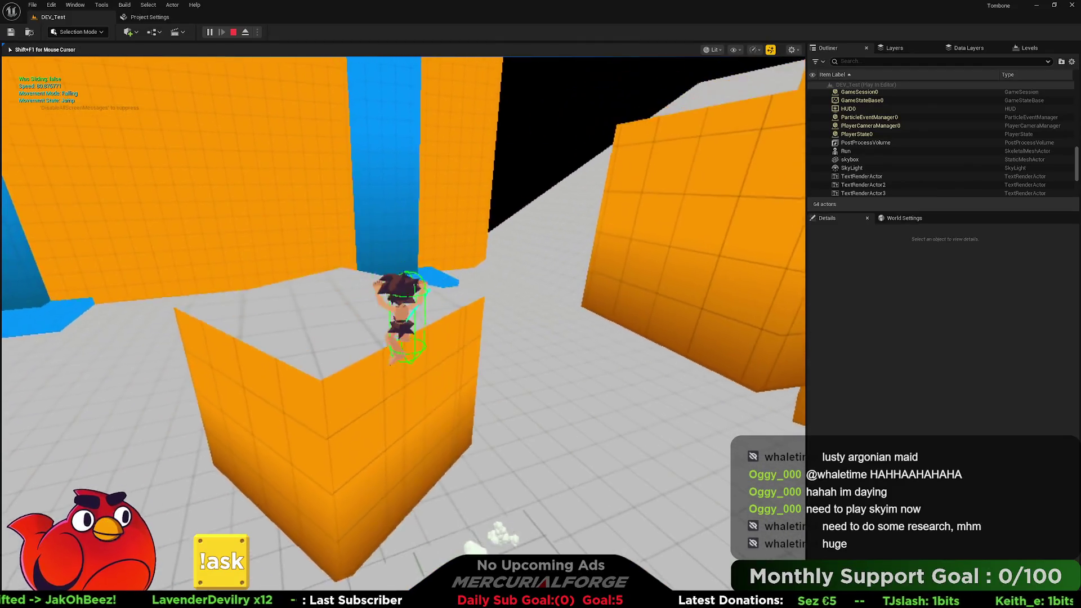
key(space)
key(space)
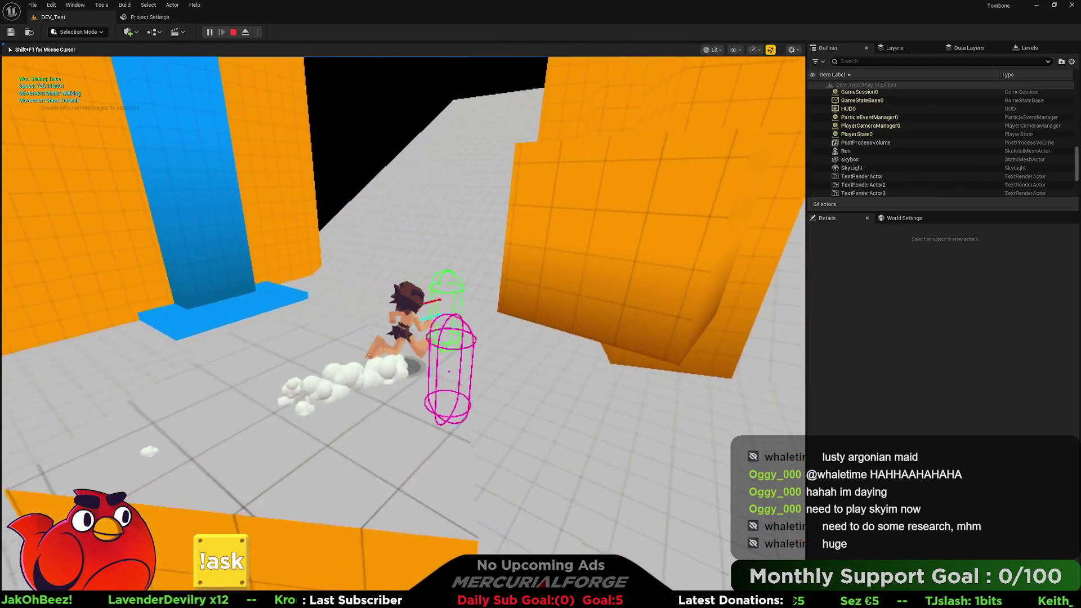
key(space)
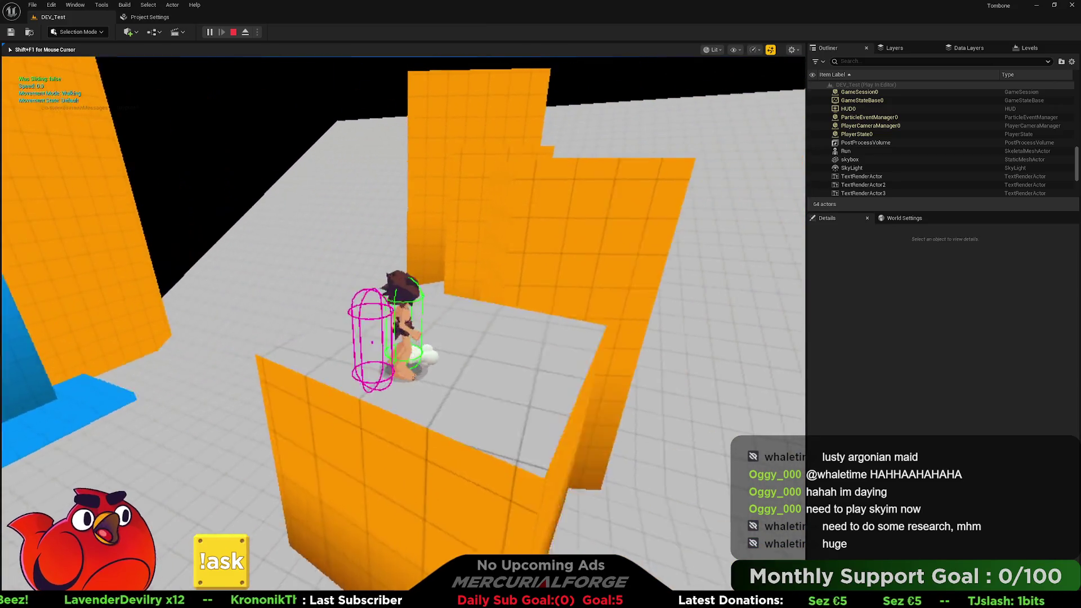
key(space)
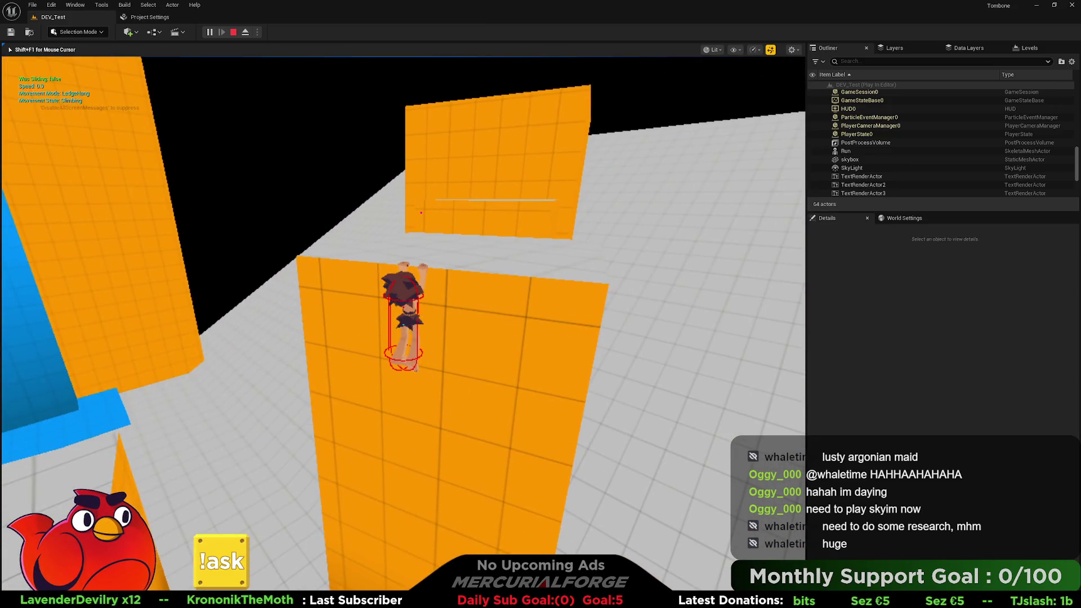
key(space)
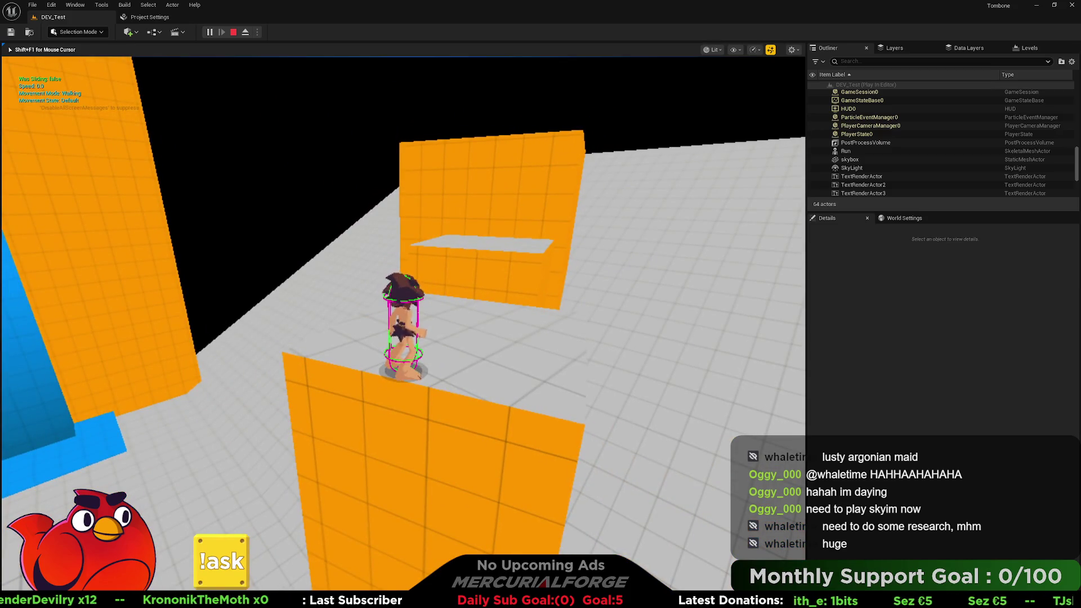
key(Escape)
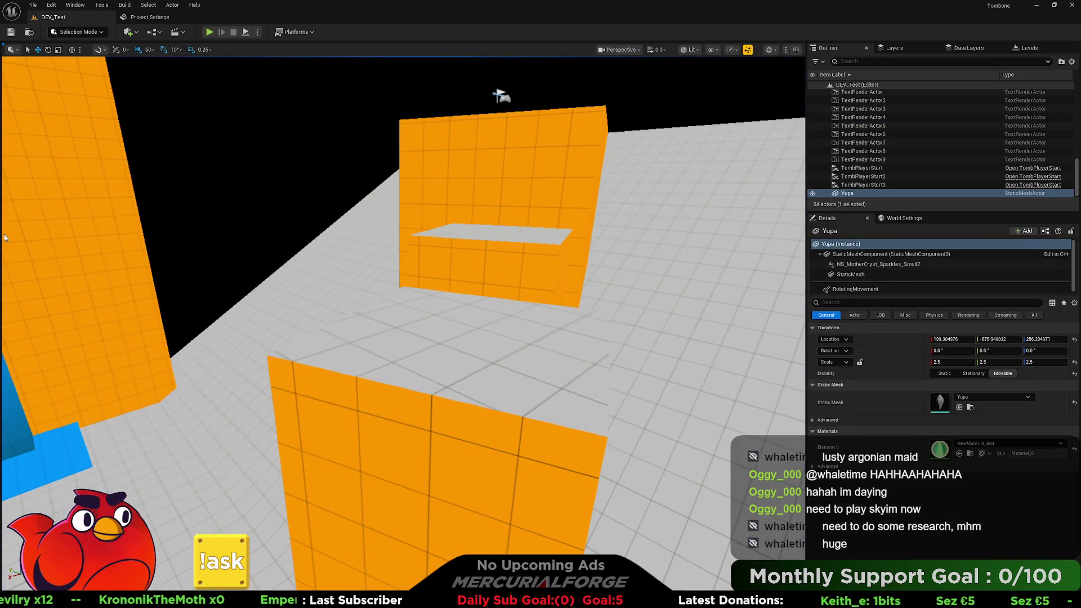
Return to the DEV_Test level and reopen CR_ThirdPerson from the content drawer.
click(149, 17)
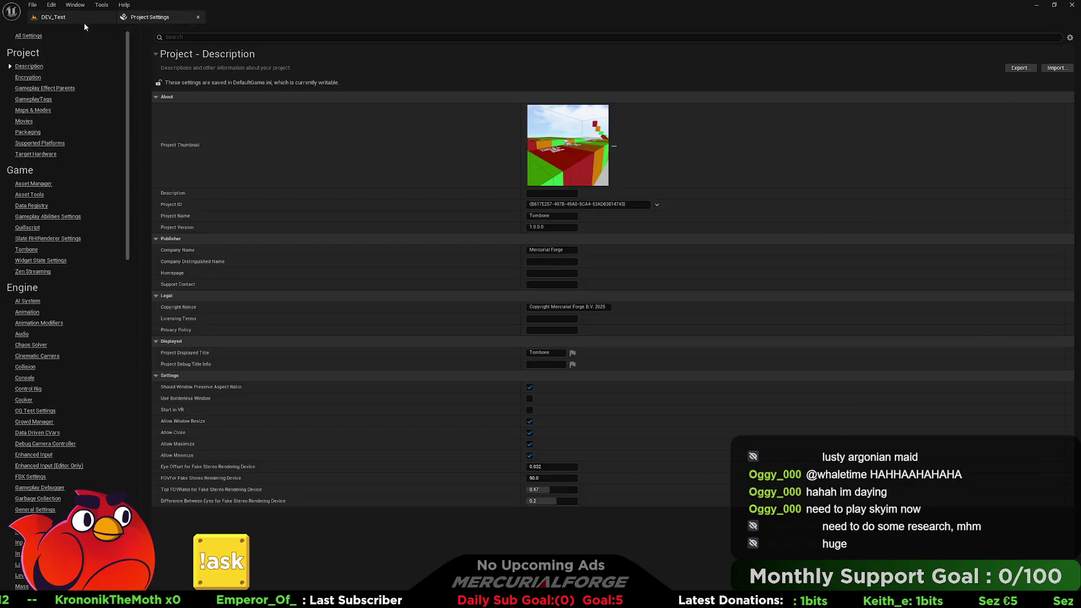
click(73, 18)
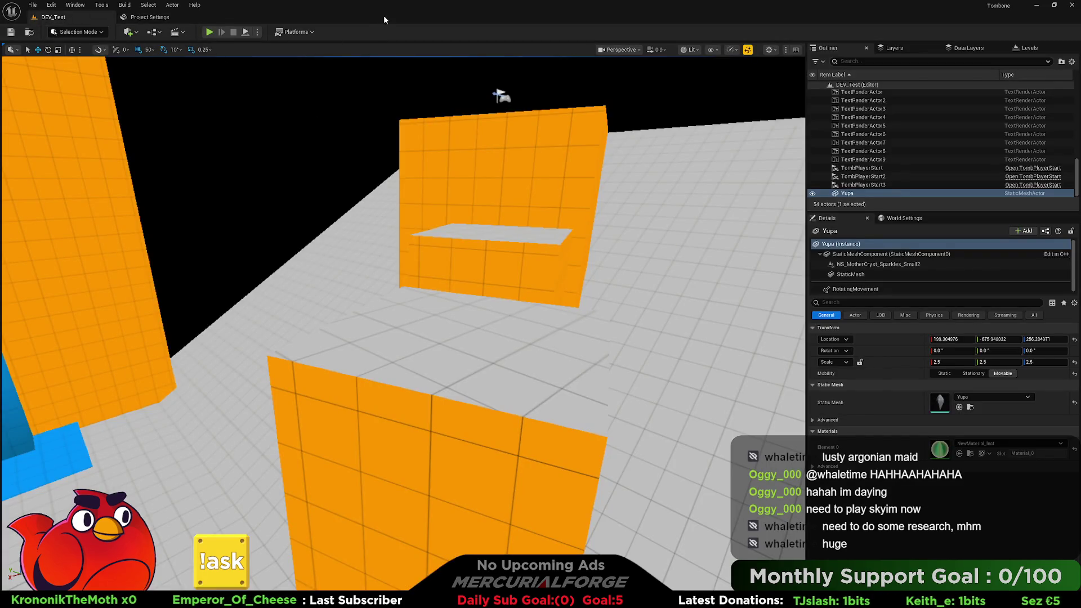
key(ctrl+space)
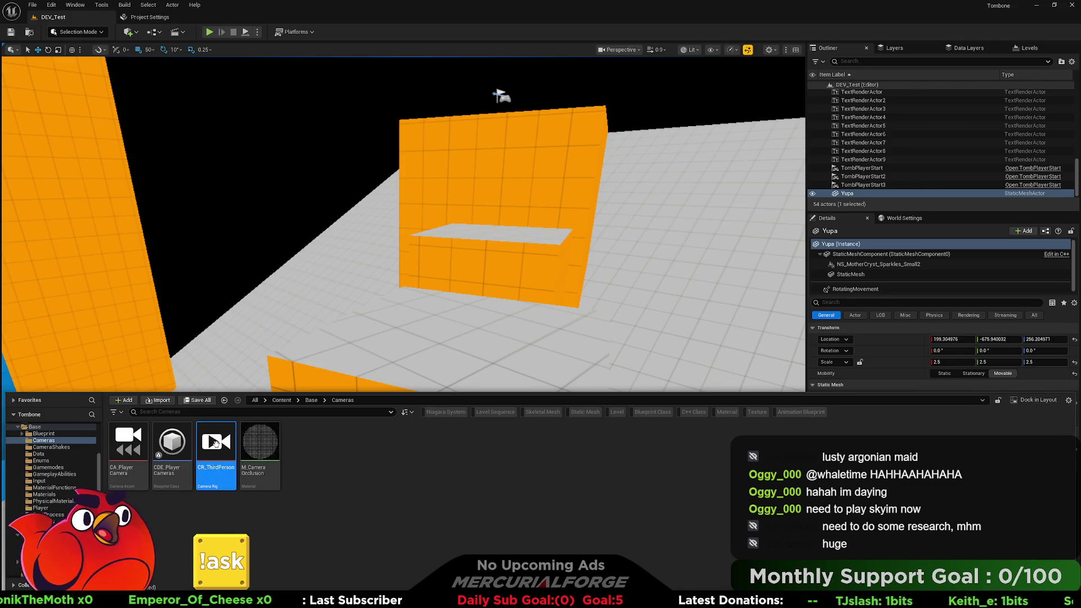
double_click(216, 444)
scroll(435, 257, up, 3)
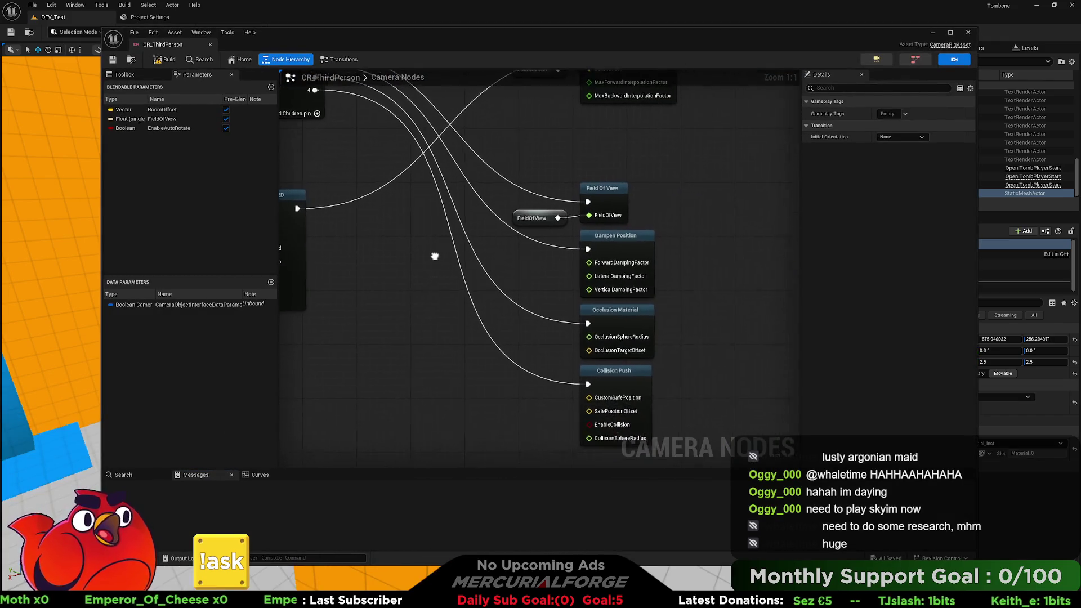
drag(435, 257, 429, 239)
Promote Collision Push's EnableCollision pin to a wired camera rig parameter.
click(608, 353)
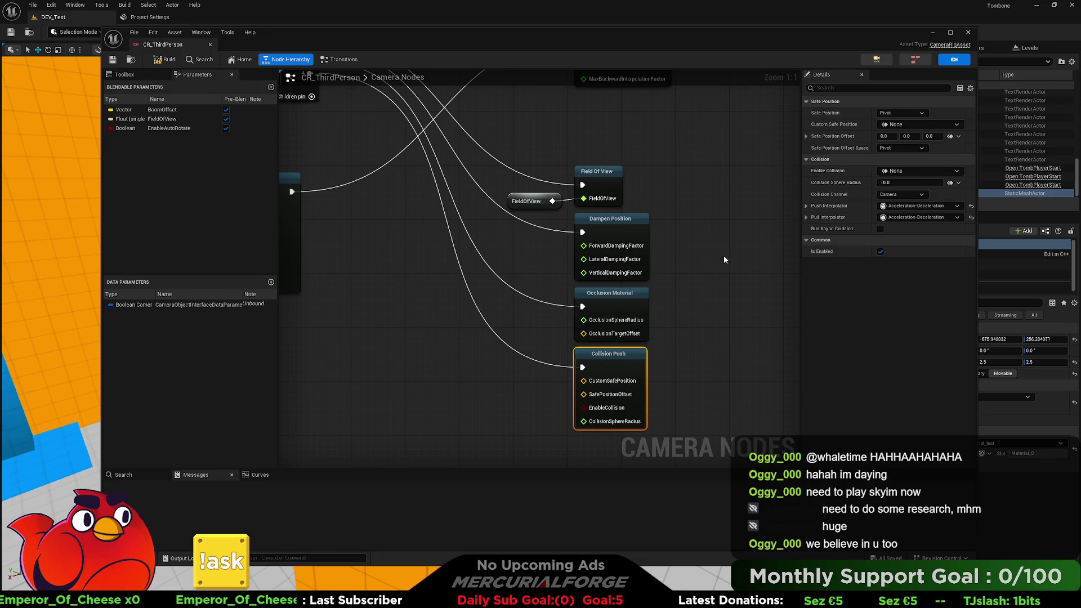
drag(698, 332, 760, 304)
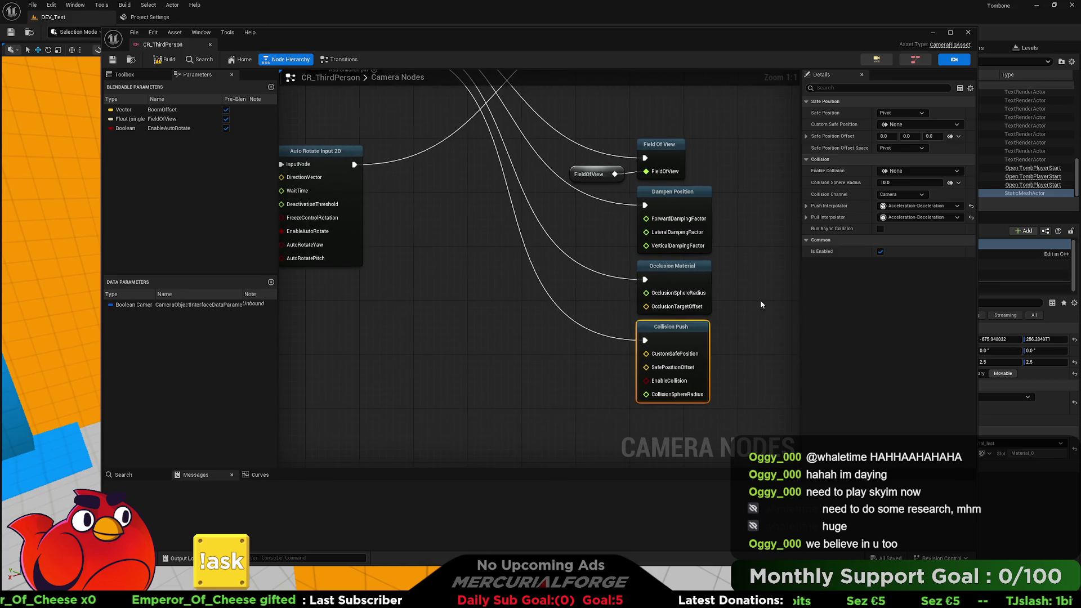
drag(647, 381, 588, 387)
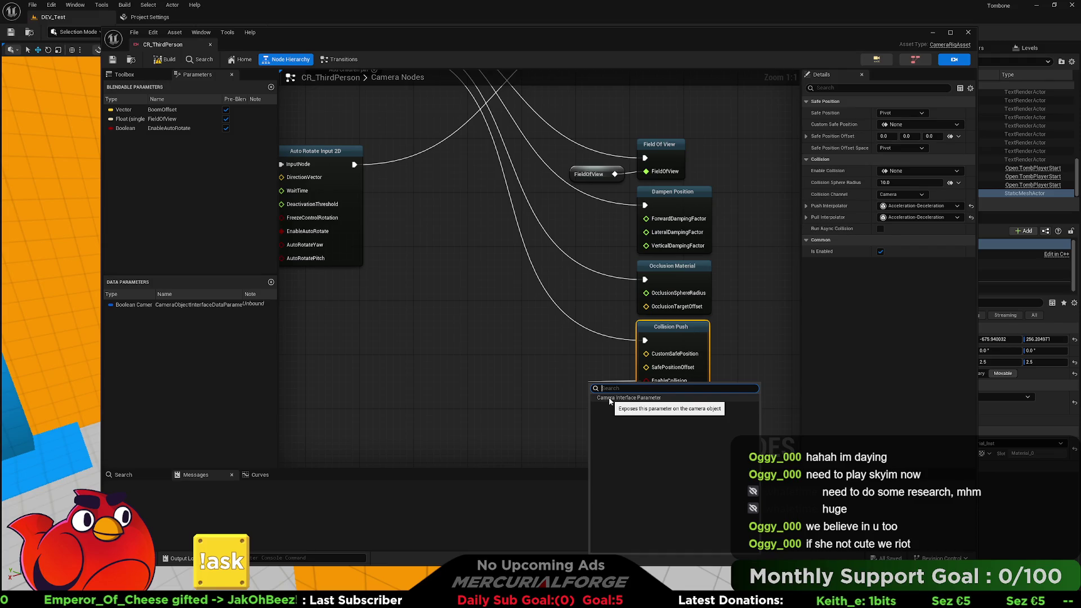
click(609, 399)
drag(607, 398, 601, 400)
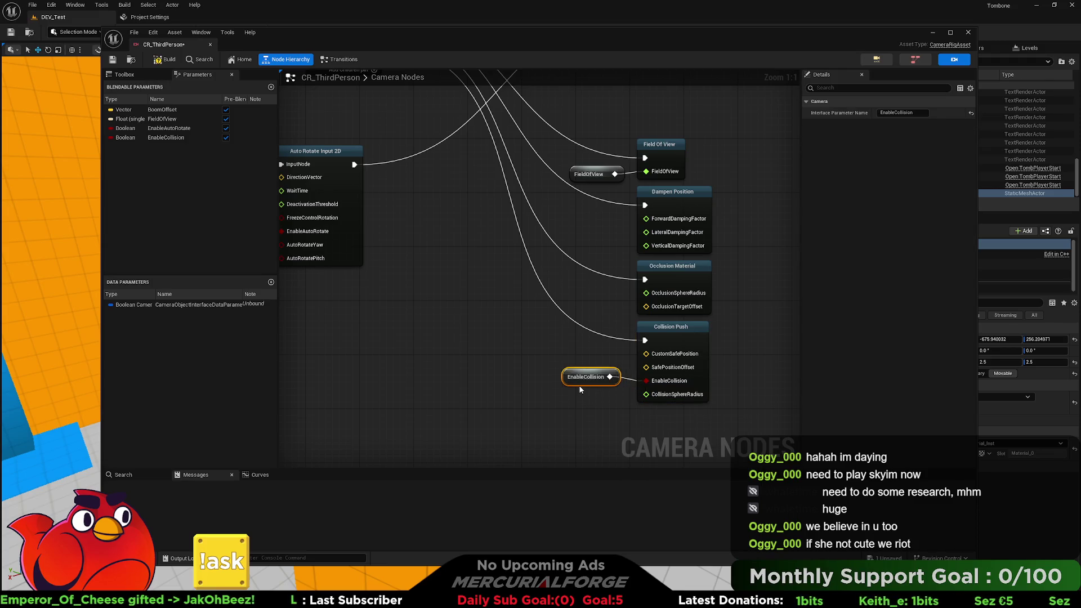
click(685, 337)
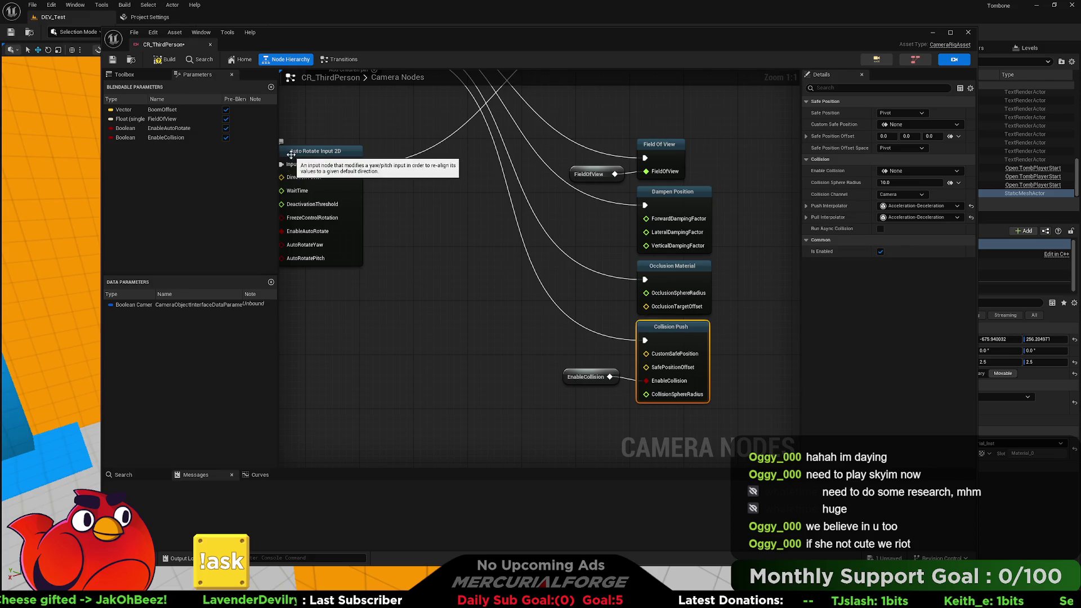
Rename the parameter to EnableCameraCollision, then build, save and close the rig.
click(171, 140)
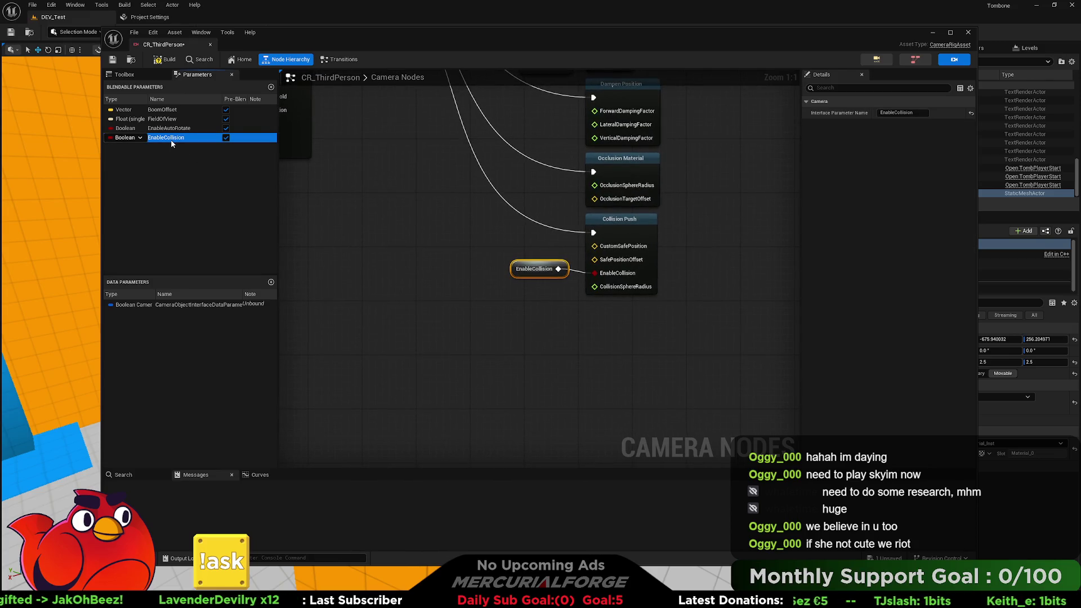
click(172, 141)
key(Home)
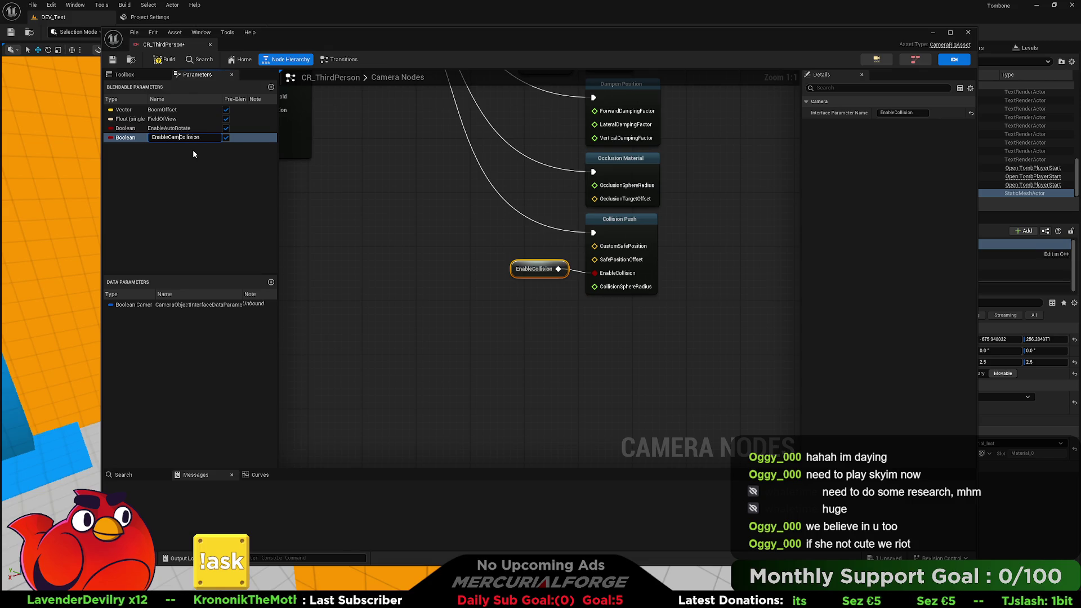
text(era)
key(Return)
click(172, 61)
click(112, 59)
click(210, 45)
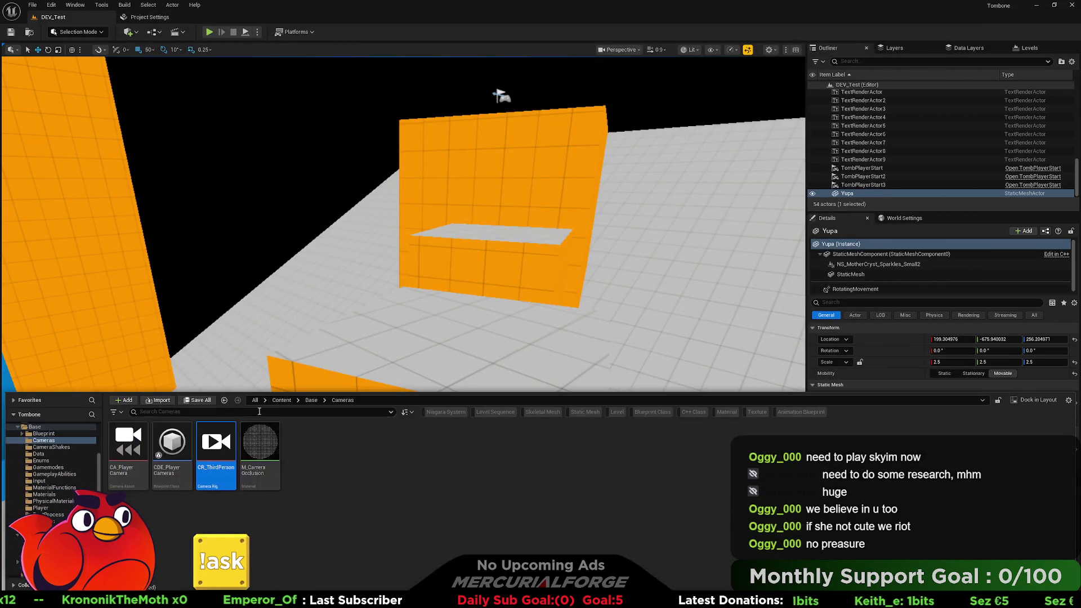
Open the BP_Player Blueprint from the Characters/Tombone folder.
scroll(51, 467, down, 3)
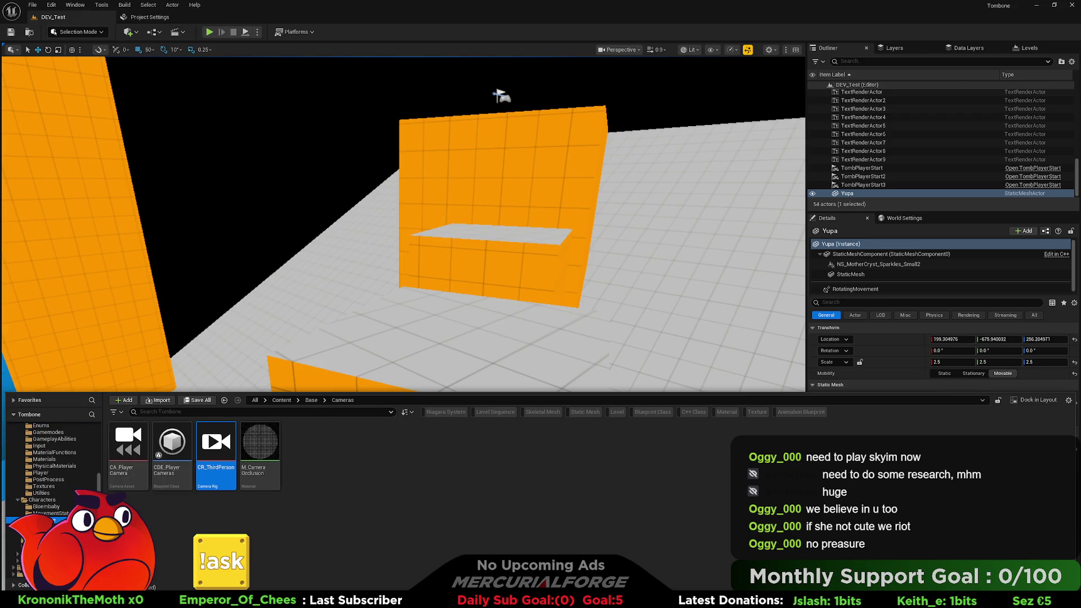
click(39, 519)
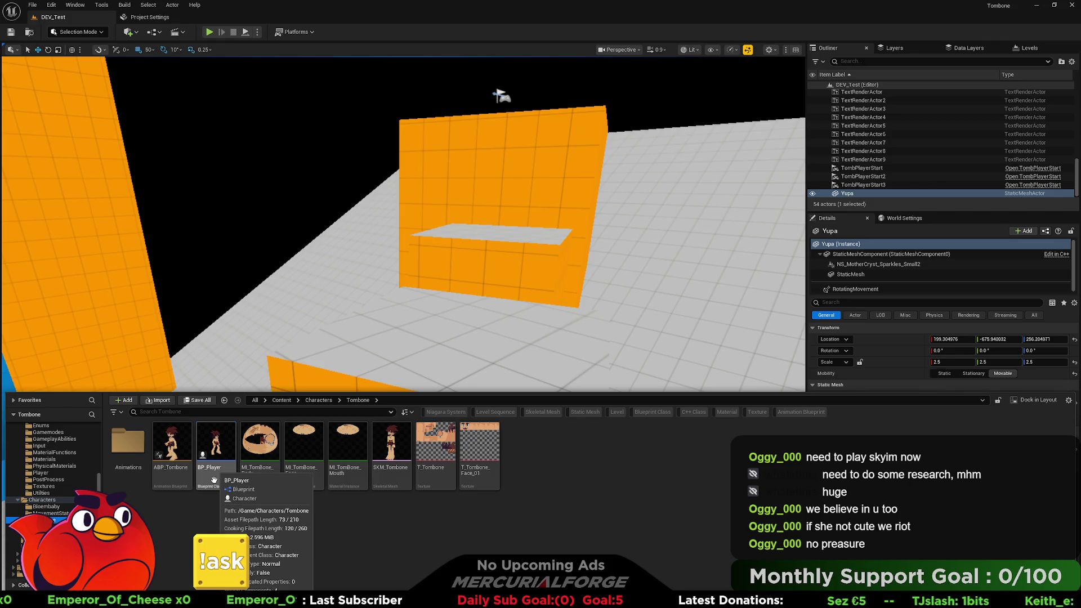
double_click(214, 450)
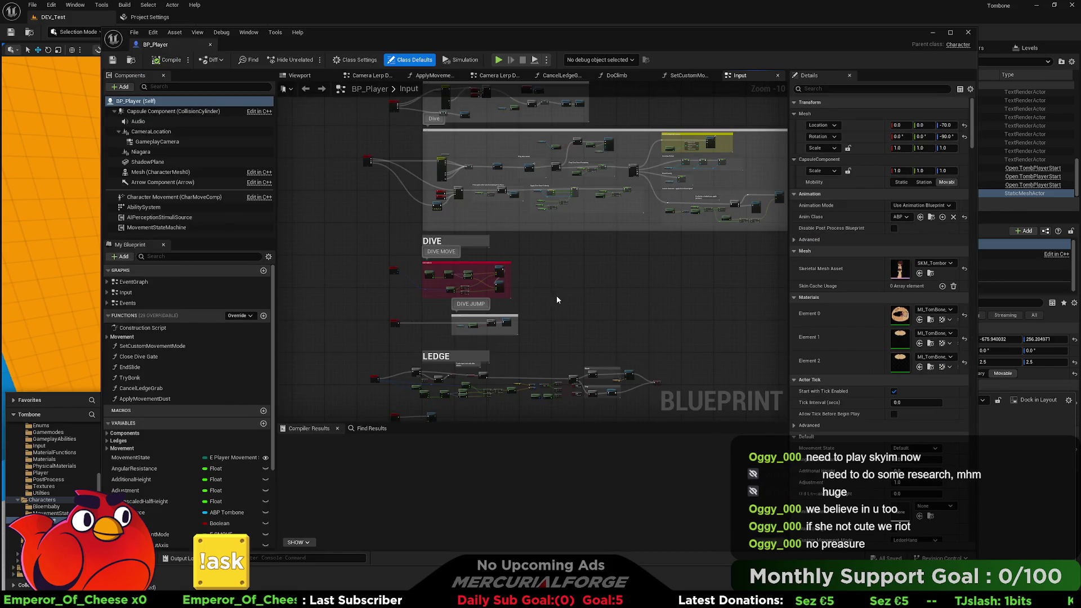
Open DoClimb and survey its Play Anim Montage, Set Collision Enabled and Get Actor Location nodes.
scroll(528, 234, up, 10)
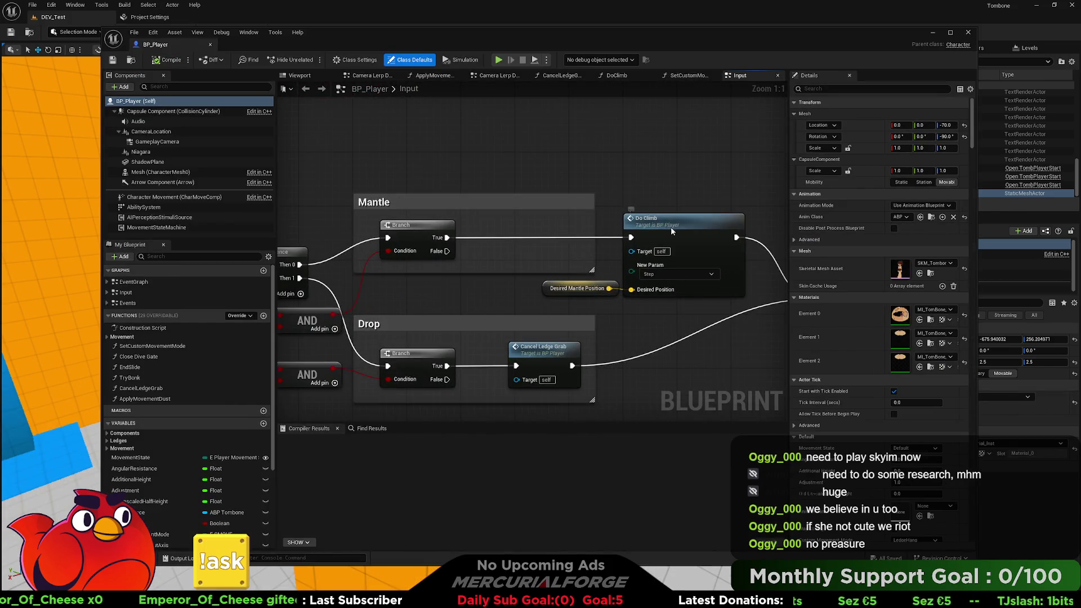
double_click(672, 231)
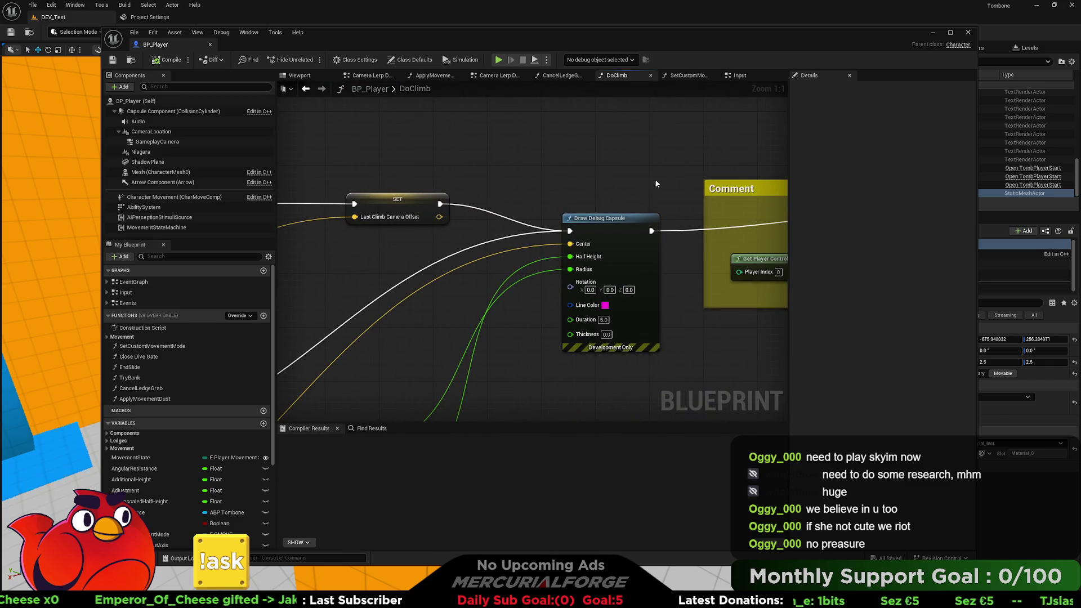
drag(659, 181, 349, 186)
drag(687, 169, 357, 169)
scroll(530, 168, down, 2)
mouse_move(640, 173)
mouse_down()
mouse_move(417, 171)
mouse_move(575, 177)
mouse_up()
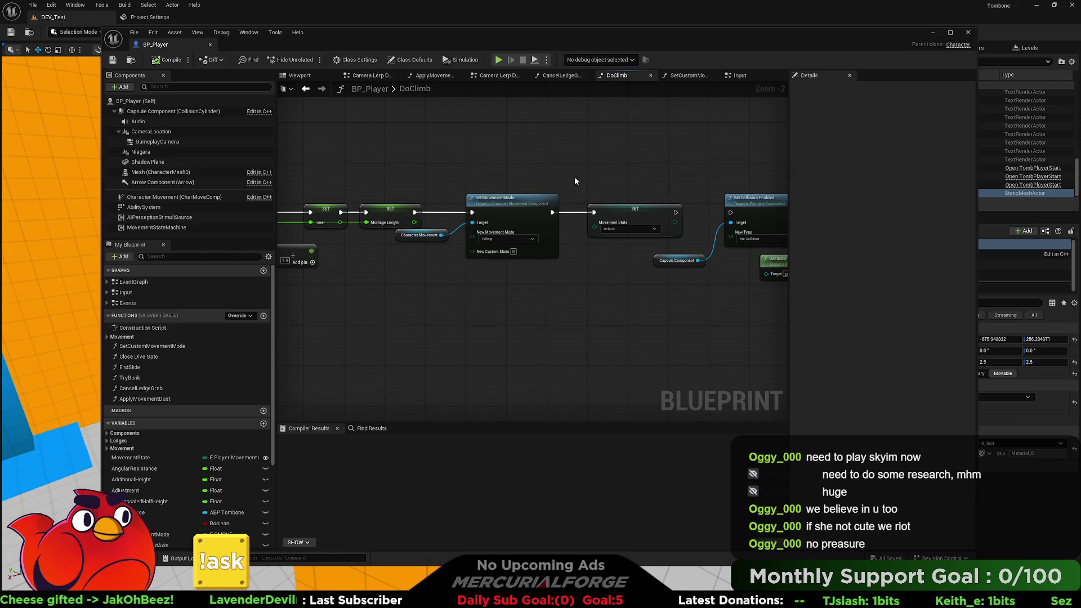
mouse_move(608, 188)
mouse_down()
mouse_move(326, 173)
mouse_move(708, 184)
mouse_up()
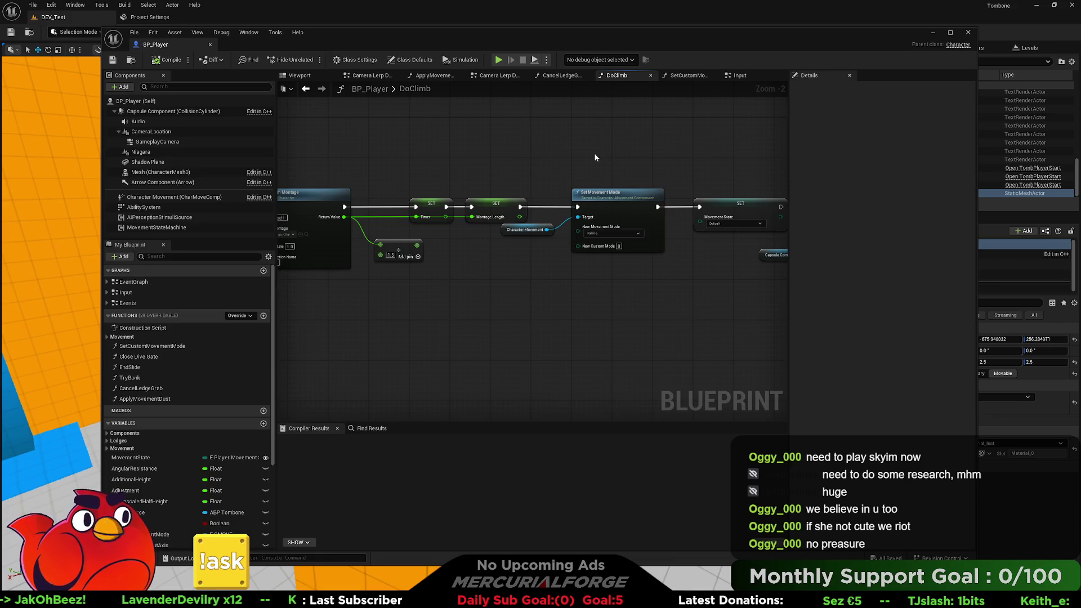
mouse_move(536, 147)
mouse_down()
mouse_move(695, 161)
mouse_move(466, 160)
mouse_move(606, 158)
mouse_up()
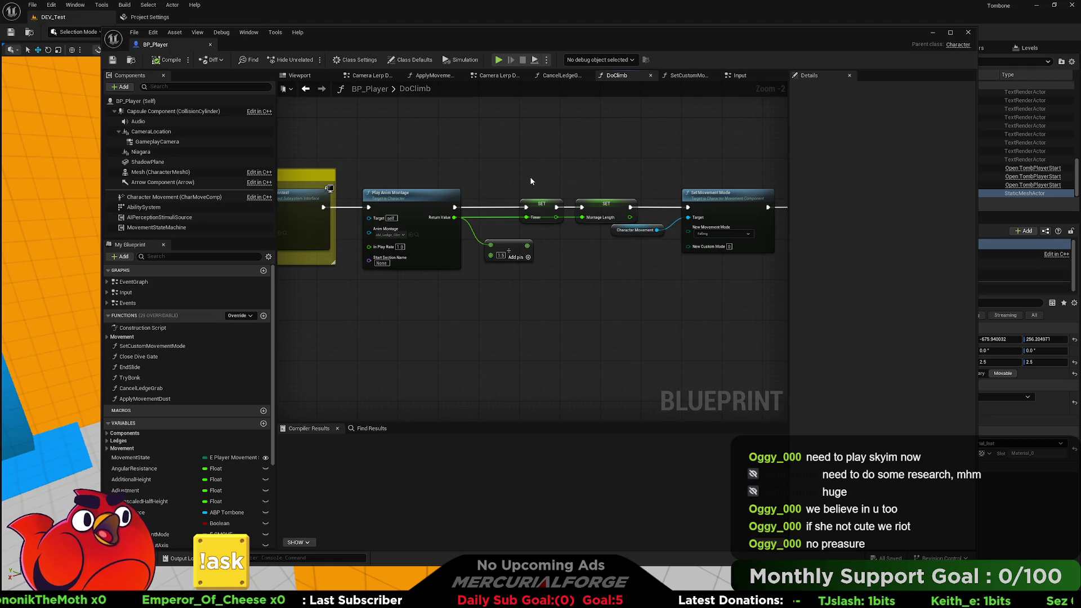
mouse_move(498, 177)
mouse_down()
mouse_move(435, 190)
mouse_move(459, 196)
mouse_up()
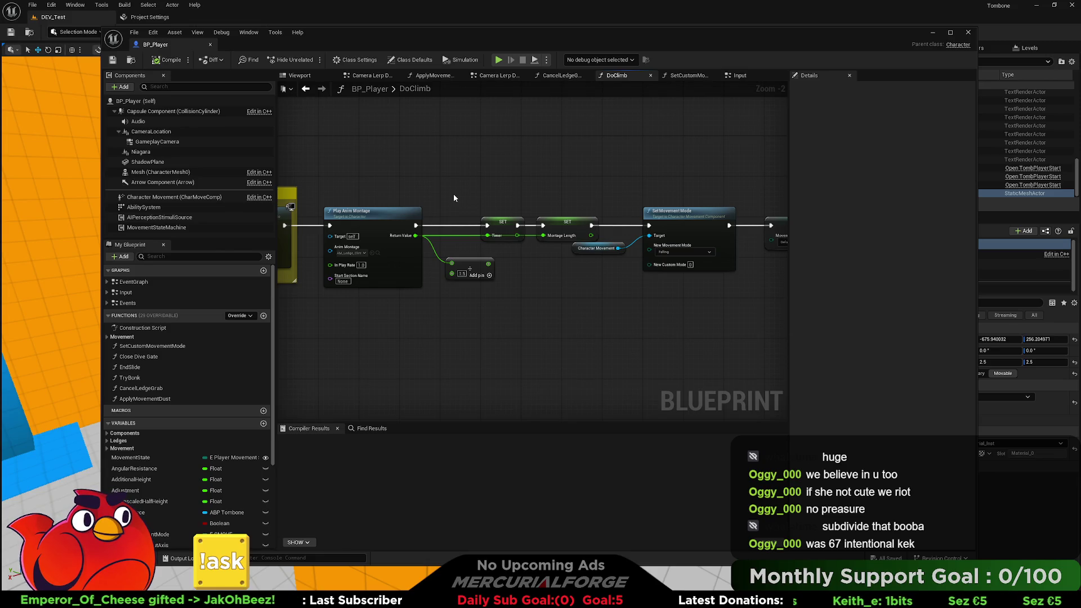
Review DoClimb's Set Collision Enabled and Get Actor Location nodes, then switch to CancelLedgeGrab.
mouse_move(453, 194)
mouse_down()
mouse_move(227, 192)
mouse_move(509, 198)
mouse_move(407, 194)
mouse_move(488, 197)
mouse_move(466, 198)
mouse_move(480, 189)
mouse_up()
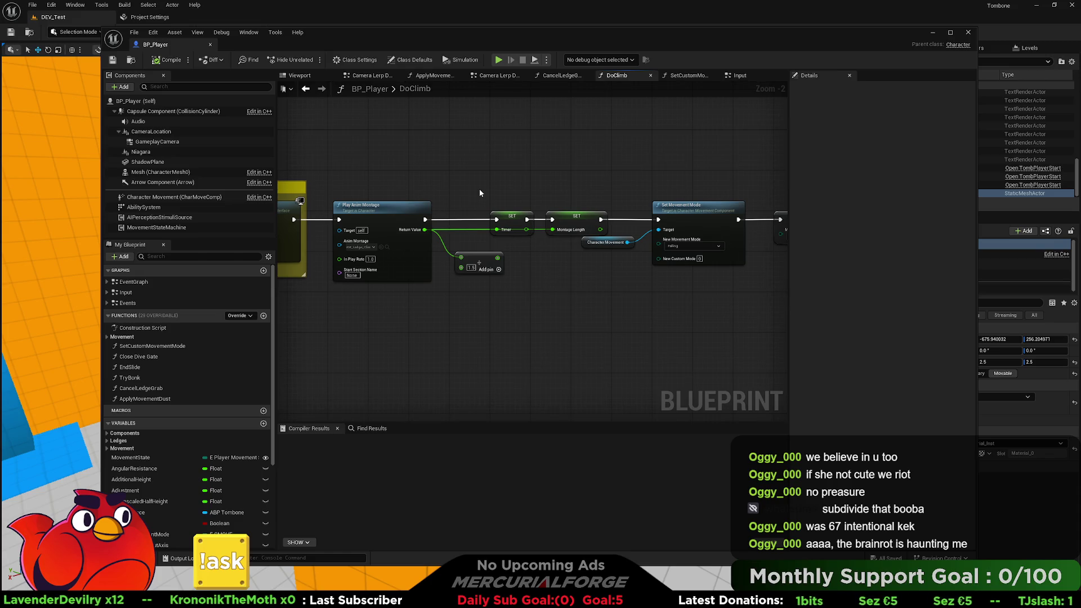
drag(480, 192, 503, 195)
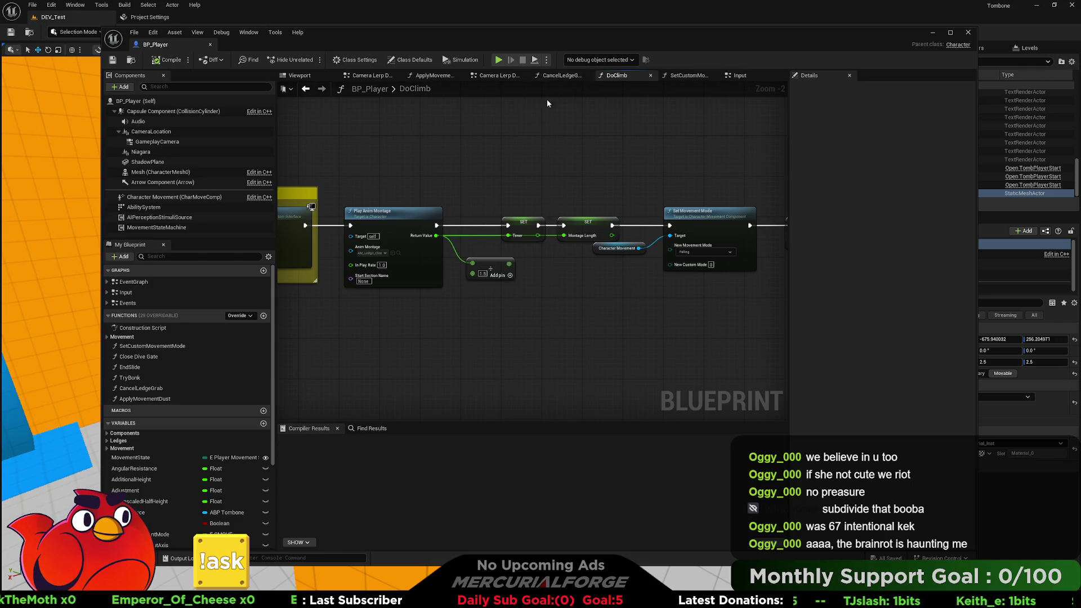
drag(543, 179, 536, 178)
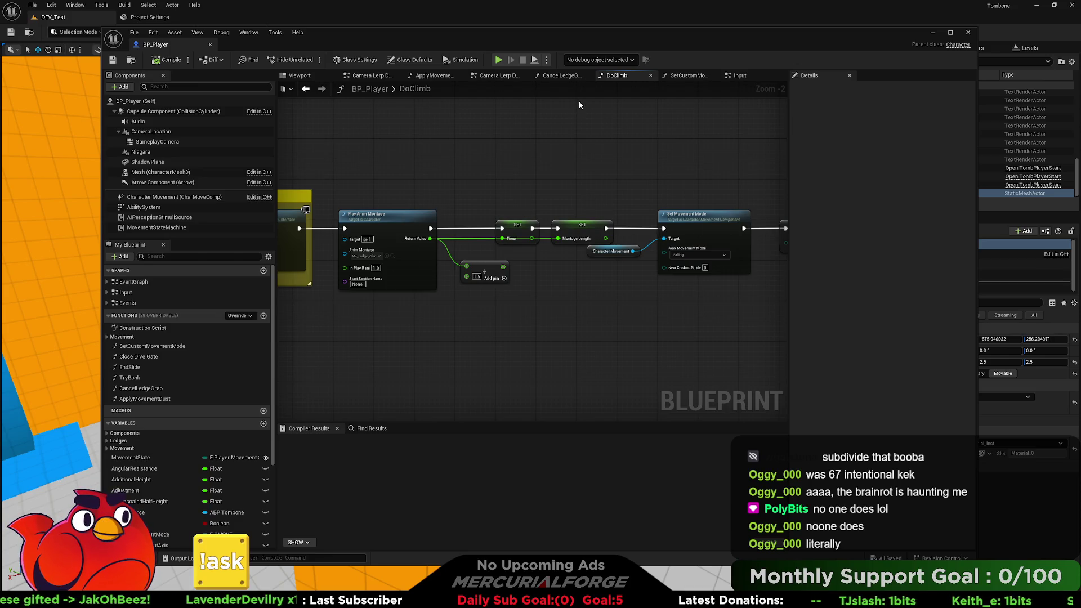
click(683, 77)
click(563, 77)
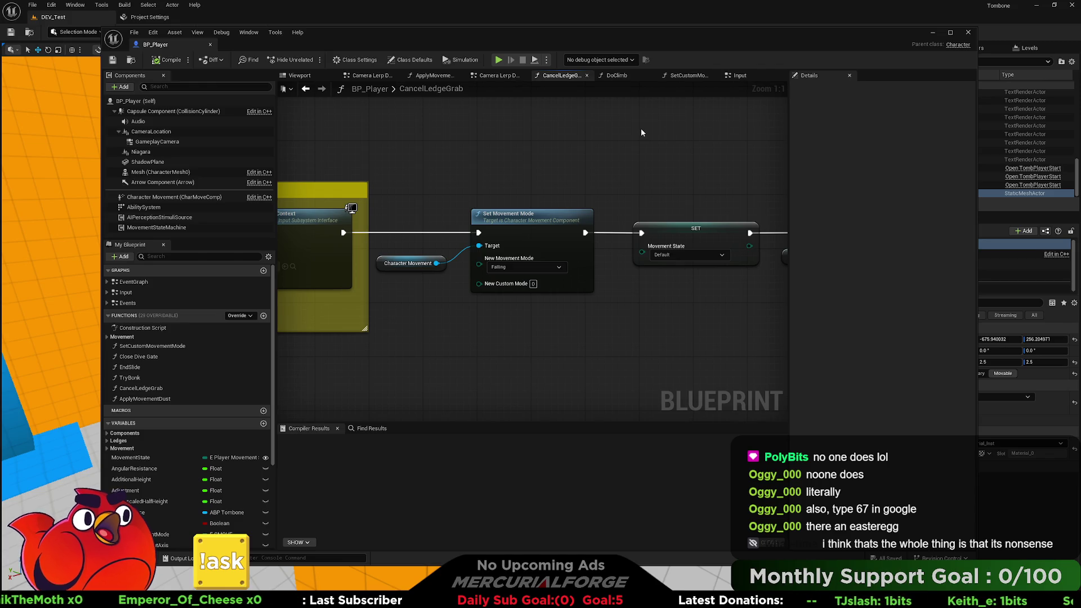
Frame CancelLedgeGrab's entry node, then return to DoClimb at Remove Mapping Context.
scroll(514, 142, down, 2)
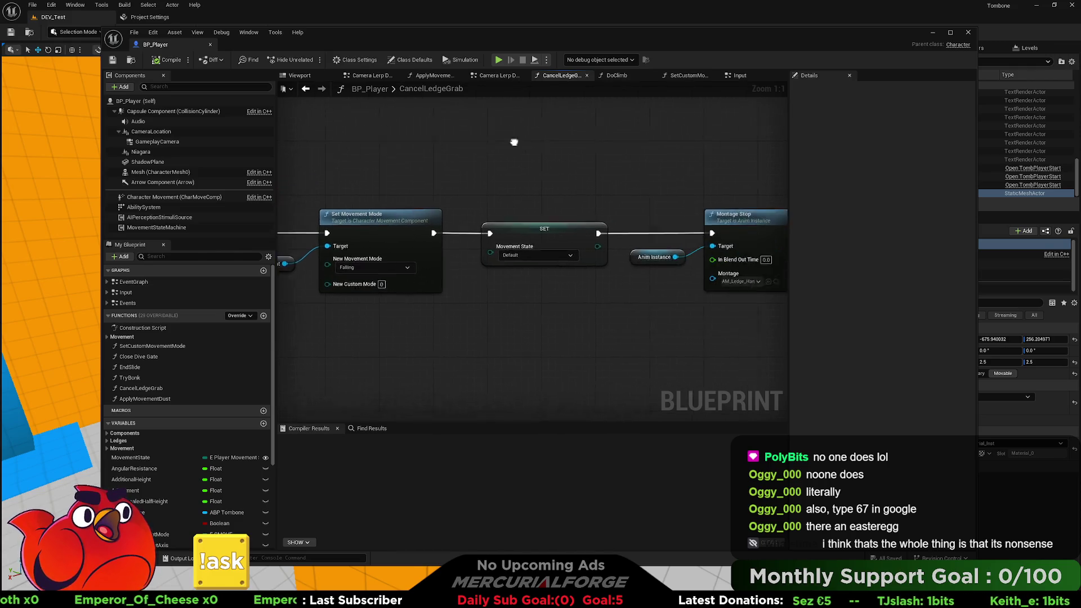
mouse_move(454, 133)
mouse_down()
mouse_move(614, 149)
mouse_move(458, 140)
mouse_move(565, 154)
mouse_move(522, 157)
mouse_move(629, 160)
mouse_up()
scroll(599, 174, up, 2)
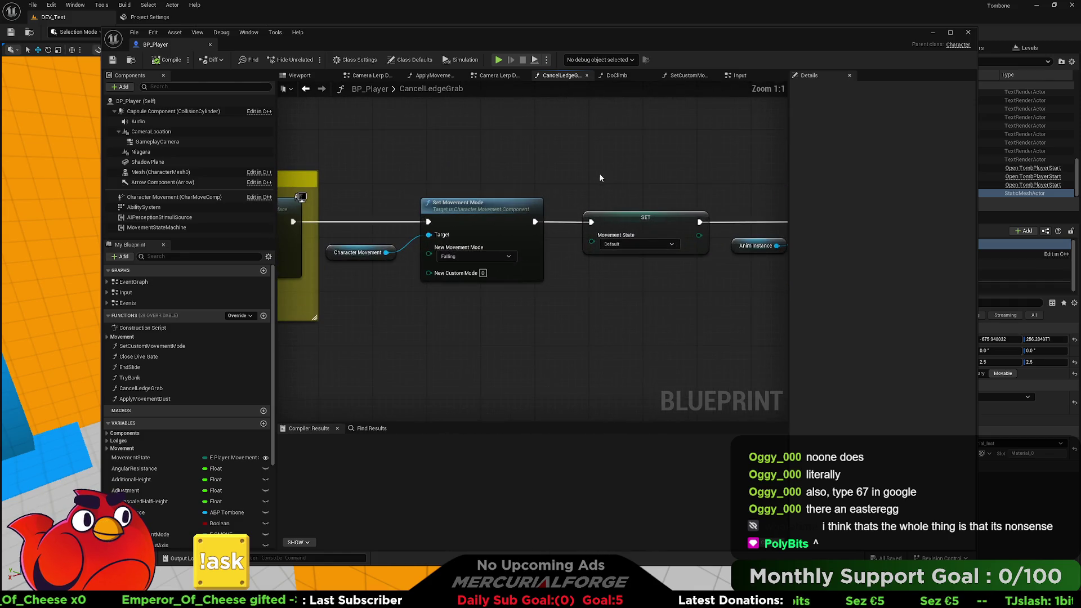
click(617, 77)
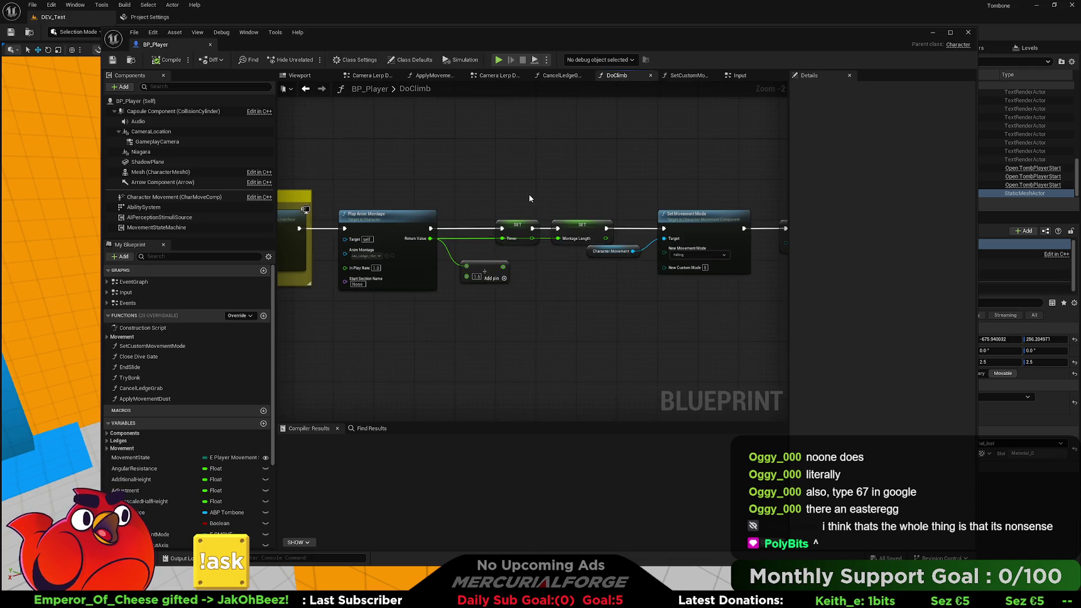
mouse_move(531, 191)
mouse_down()
mouse_move(582, 168)
mouse_move(572, 203)
mouse_move(441, 184)
mouse_move(316, 186)
mouse_move(450, 175)
mouse_move(563, 146)
mouse_move(670, 163)
mouse_move(375, 241)
mouse_move(354, 242)
mouse_move(783, 146)
mouse_move(542, 124)
mouse_move(557, 120)
mouse_move(526, 156)
mouse_up()
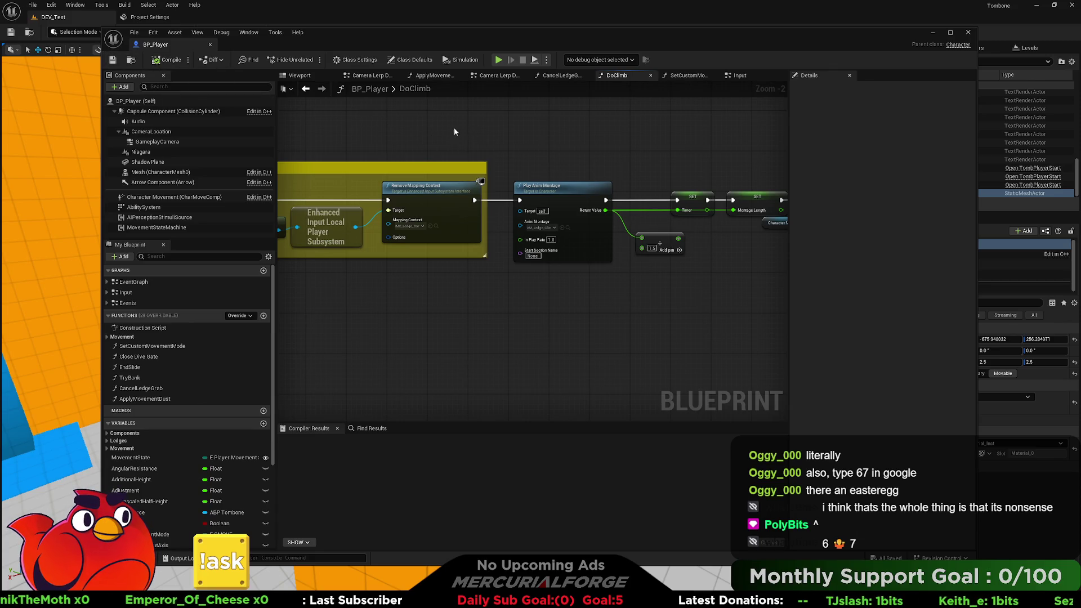
Reopen CR_ThirdPerson from the Cameras folder and frame its Sequence, Boom Arm and RootNode.
drag(424, 120, 398, 118)
key(ctrl+space)
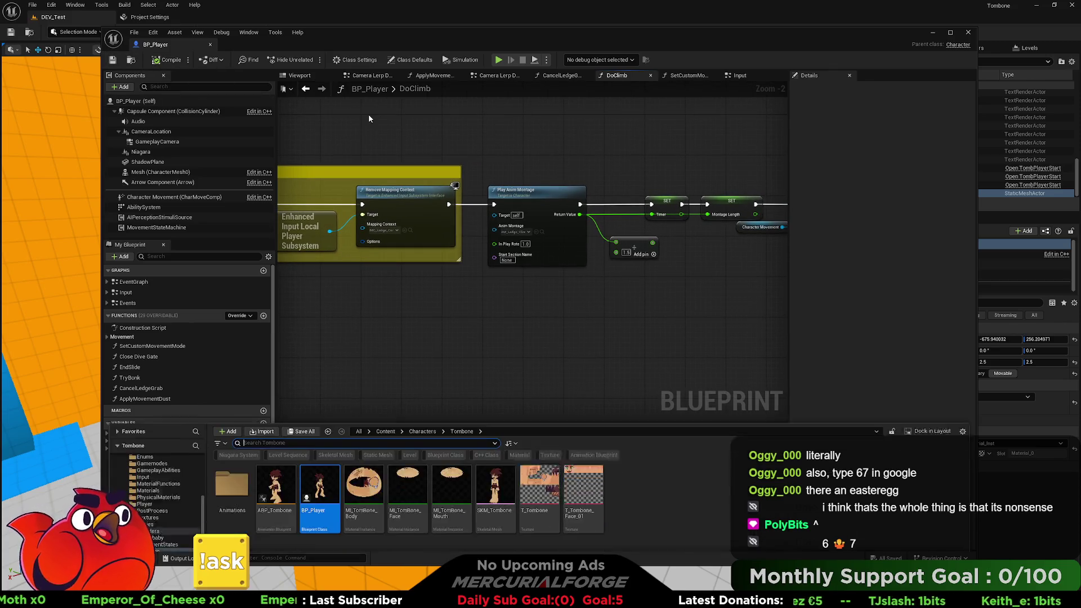
scroll(158, 461, up, 5)
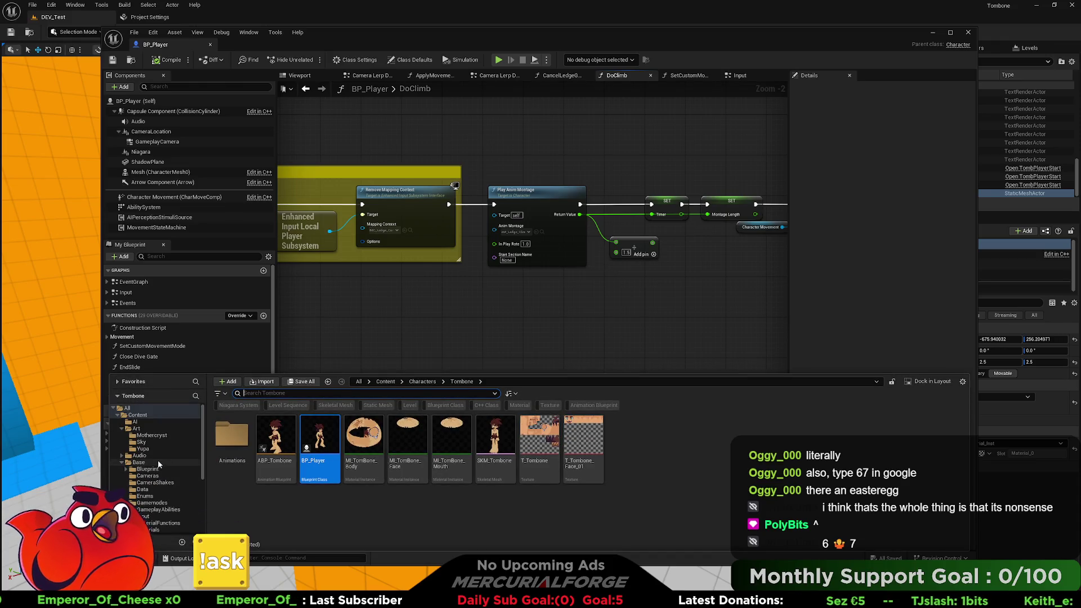
scroll(156, 473, down, 2)
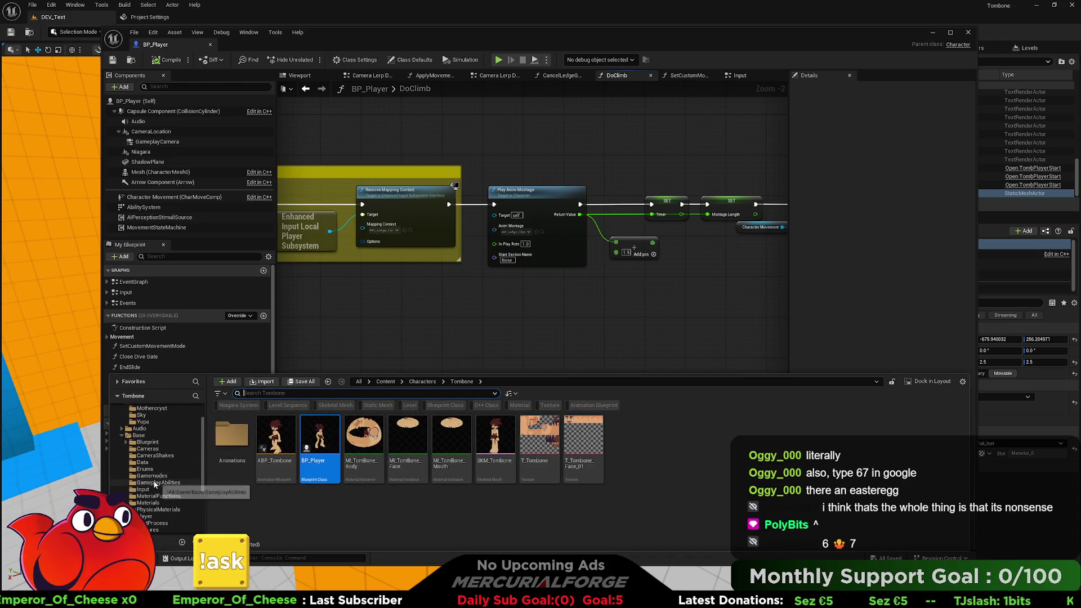
click(148, 449)
click(321, 435)
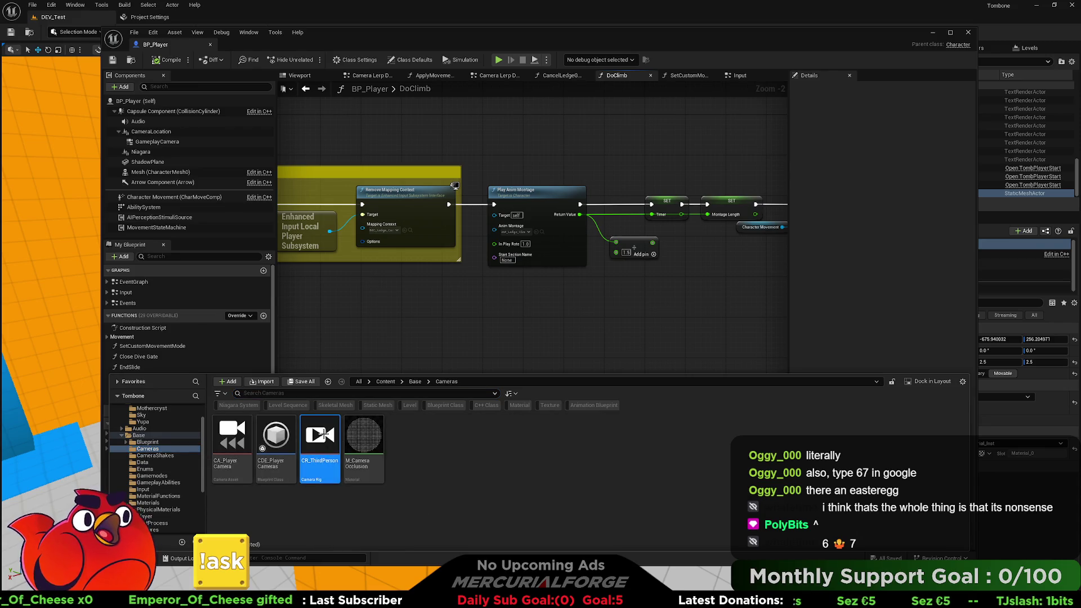
double_click(321, 435)
scroll(633, 275, up, 2)
drag(574, 326, 541, 387)
mouse_move(478, 370)
mouse_down()
mouse_move(629, 347)
mouse_move(508, 313)
mouse_up()
Inspect Collision Push and Occlusion Material, leaving Occlusion Material enabled, then return to BP_Player.
click(585, 356)
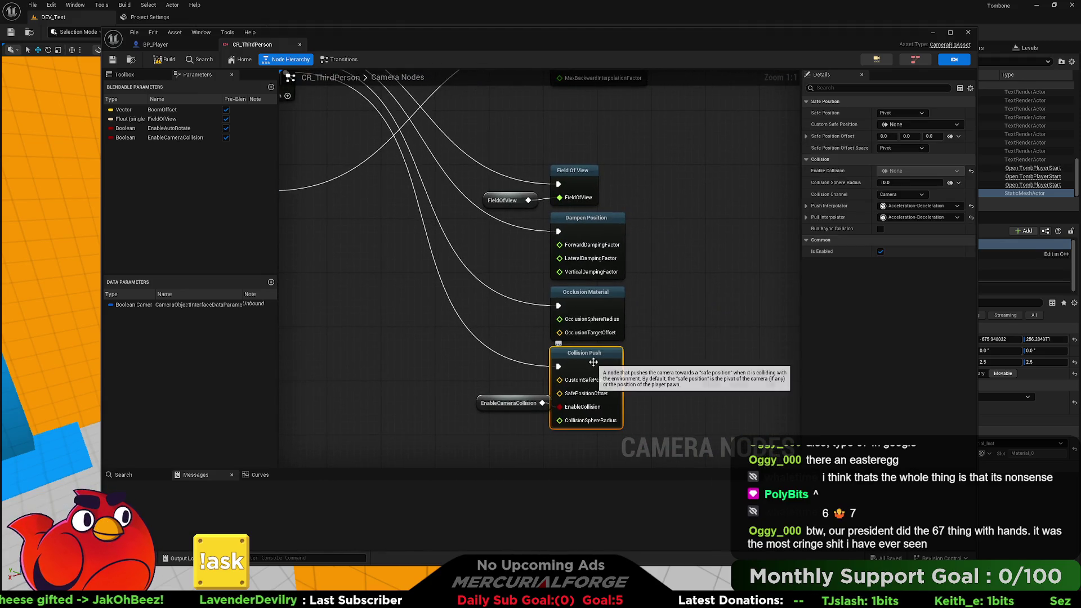
click(595, 304)
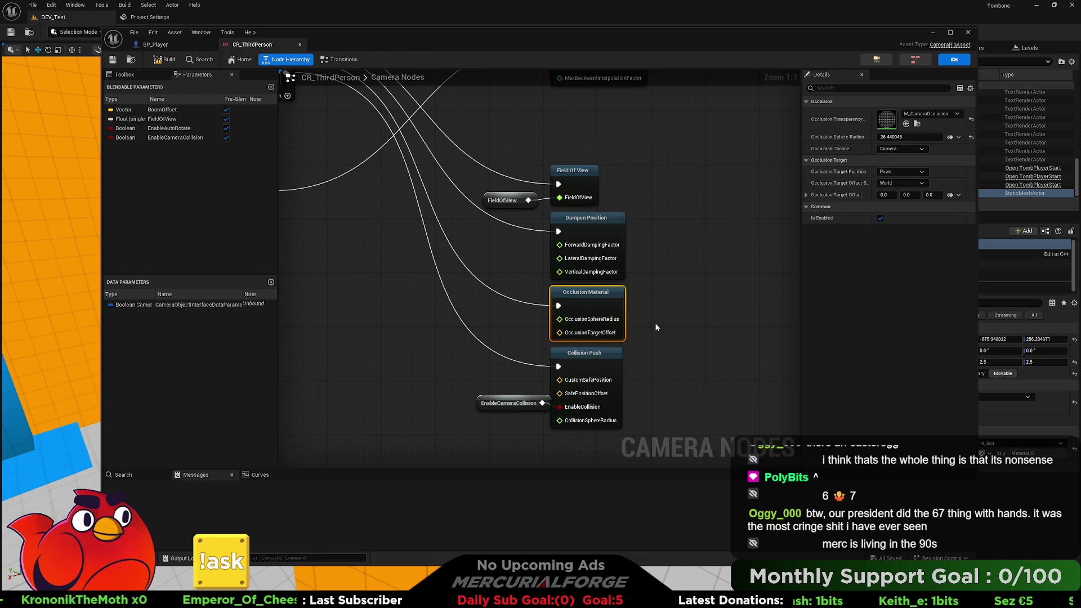
mouse_move(470, 249)
mouse_down()
mouse_move(741, 389)
mouse_move(507, 279)
mouse_move(476, 285)
mouse_move(637, 278)
mouse_move(584, 275)
mouse_move(520, 291)
mouse_up()
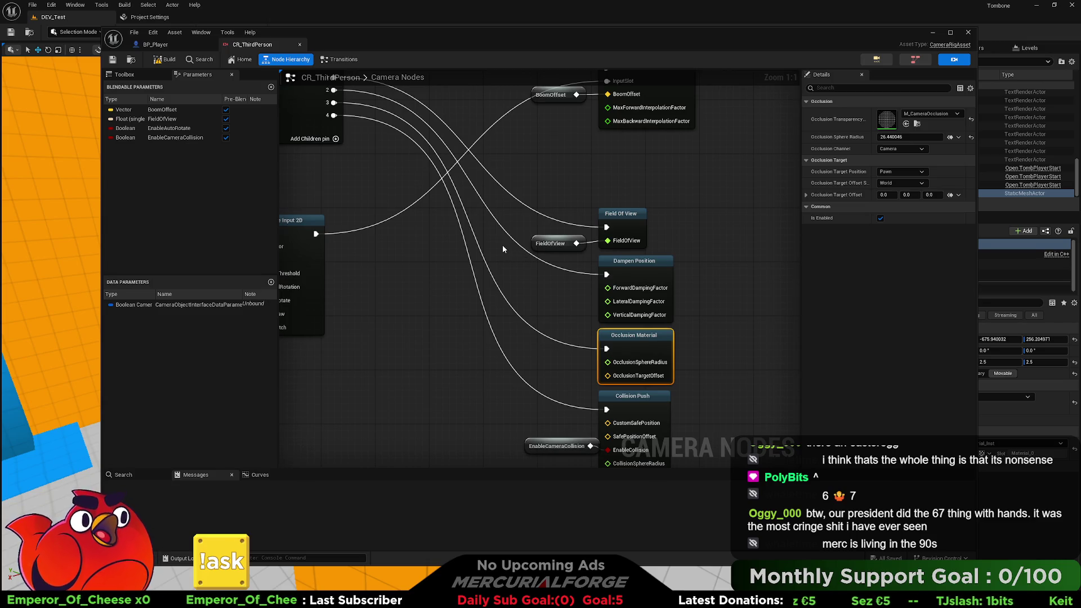
drag(502, 249, 477, 192)
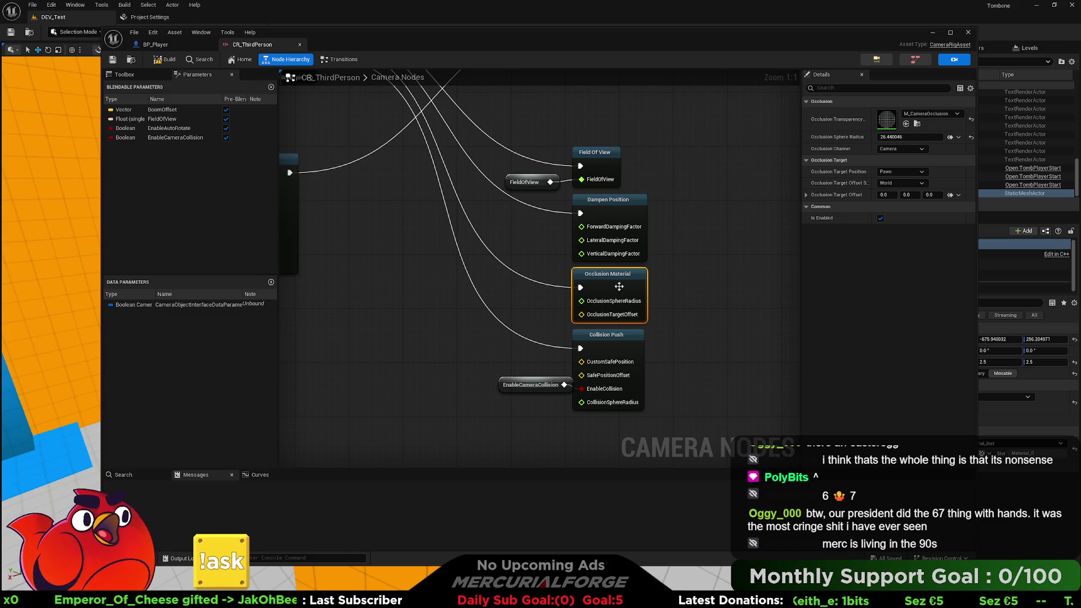
mouse_move(624, 286)
mouse_down()
mouse_move(673, 294)
mouse_move(640, 302)
mouse_up()
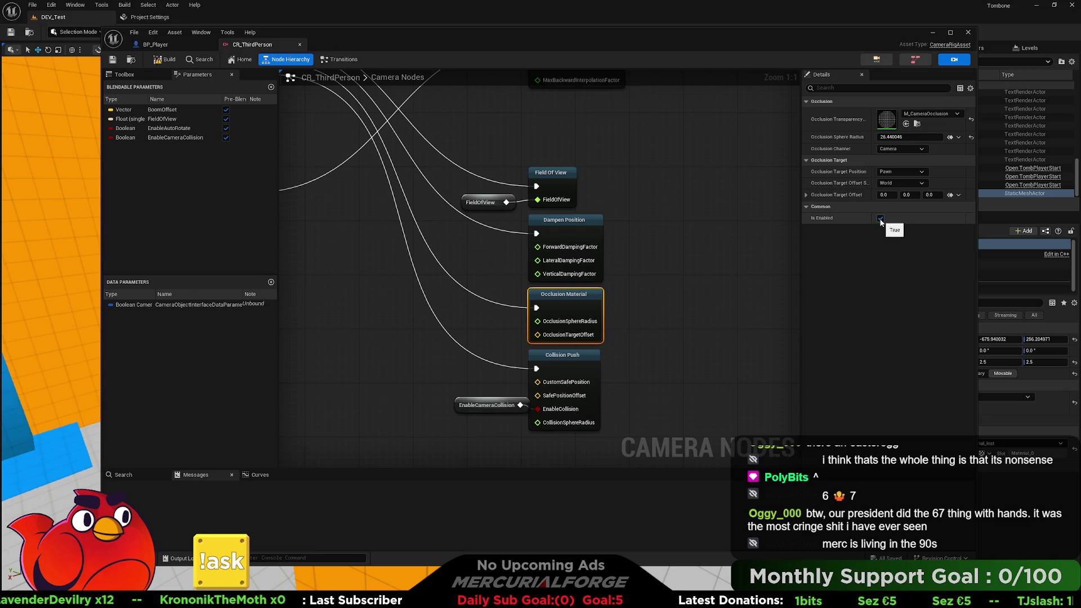
click(880, 220)
click(881, 219)
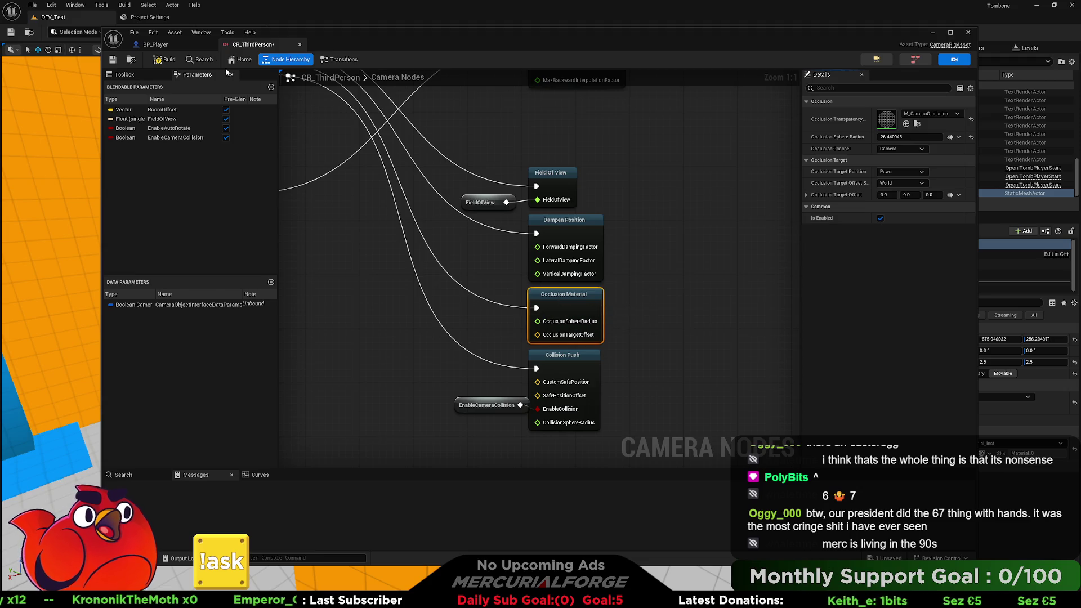
key(ctrl+Tab)
mouse_move(557, 225)
mouse_down()
mouse_move(603, 183)
mouse_move(664, 198)
mouse_up()
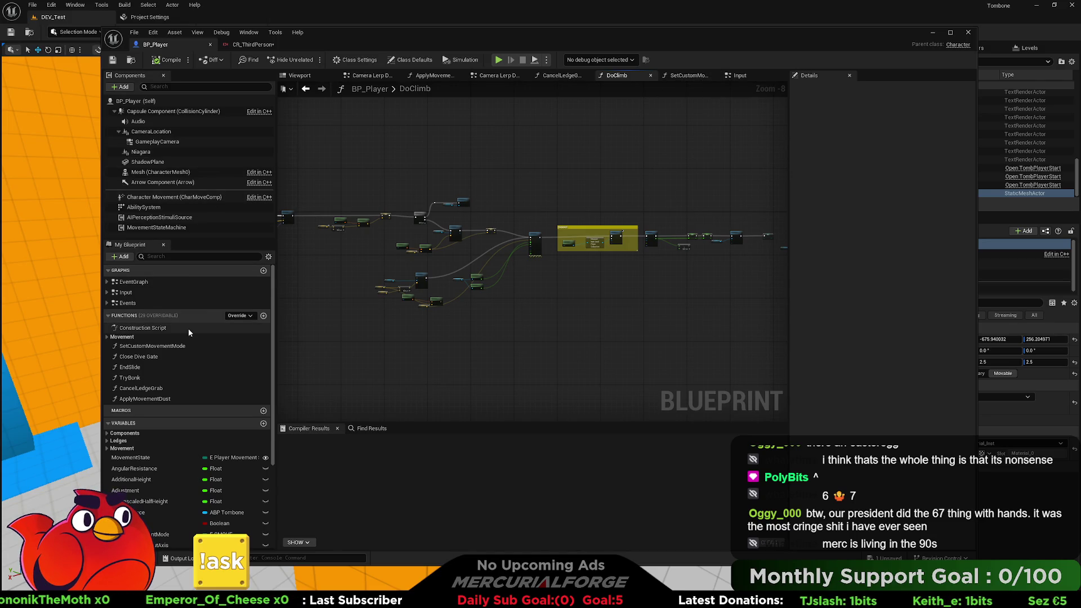
Open BP_Player's EventGraph and frame the SET and Delay Until Next Tick nodes.
double_click(135, 282)
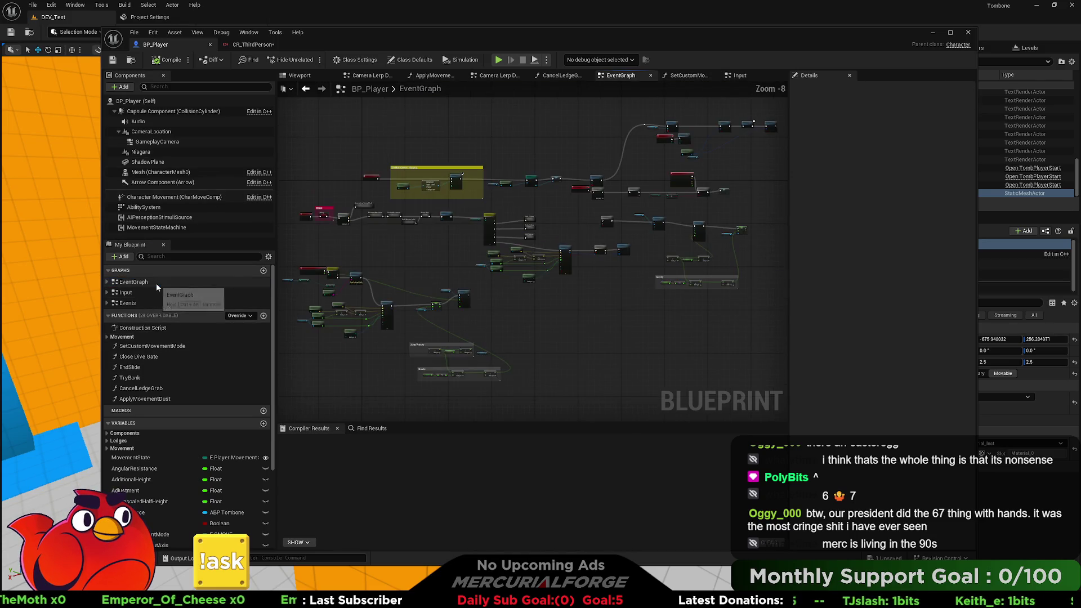
drag(643, 202, 472, 280)
scroll(472, 281, up, 8)
mouse_move(303, 212)
mouse_down()
mouse_move(342, 258)
mouse_move(529, 247)
mouse_move(480, 247)
mouse_move(433, 226)
mouse_up()
Drag off Get Shared Camera Data's output and search actions for 'enable', 'materi' and 'gmai'.
mouse_move(412, 300)
mouse_down()
mouse_move(613, 308)
mouse_move(606, 299)
mouse_up()
text(enable)
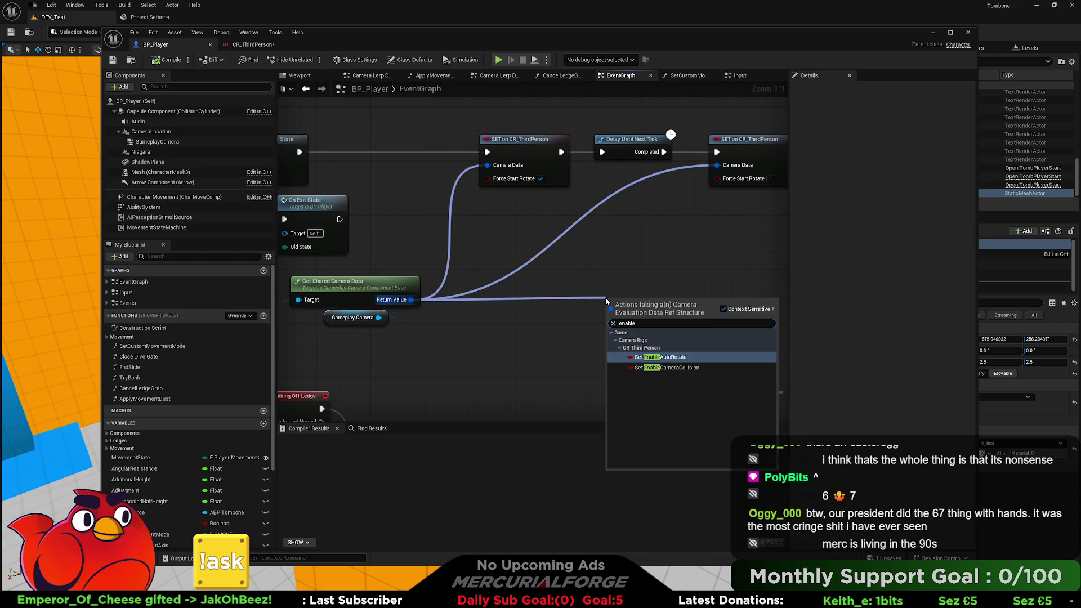
key(BackSpace)
key(BackSpace)
key(BackSpace)
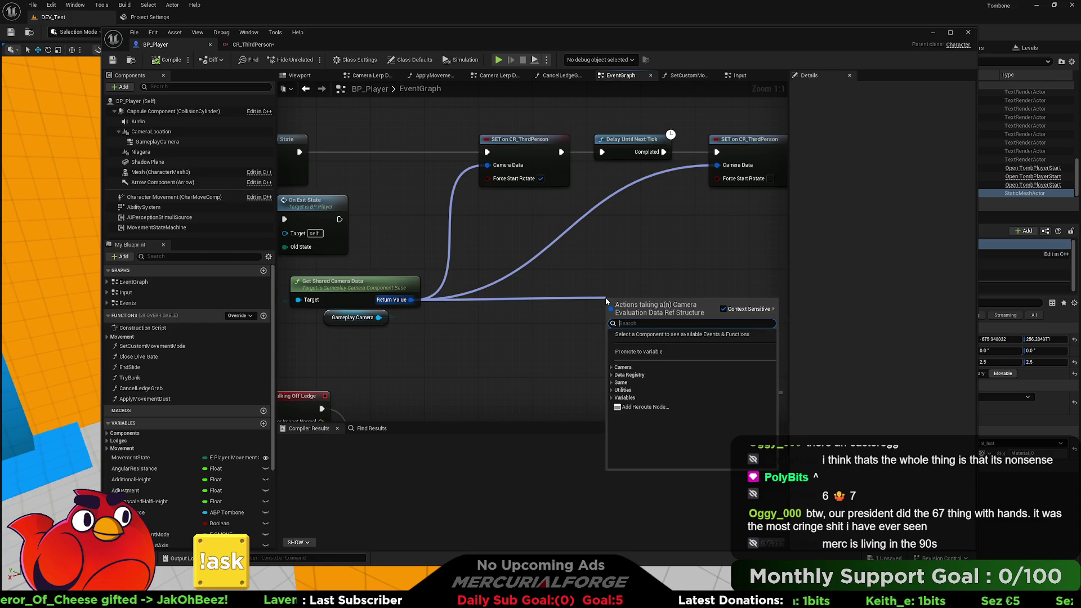
text(materi)
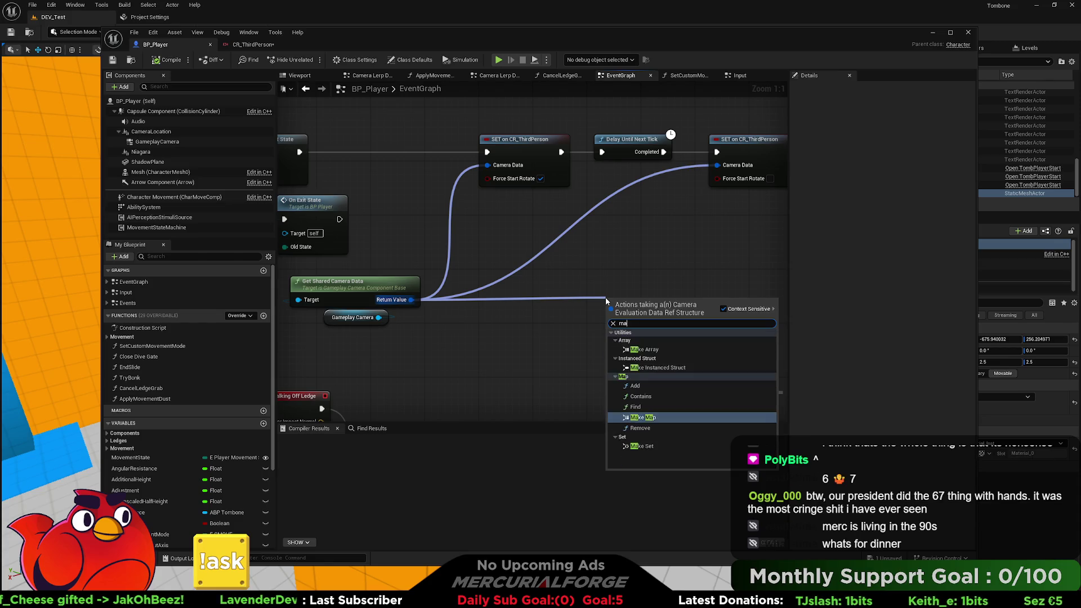
key(BackSpace)
key(BackSpace)
key(BackSpace)
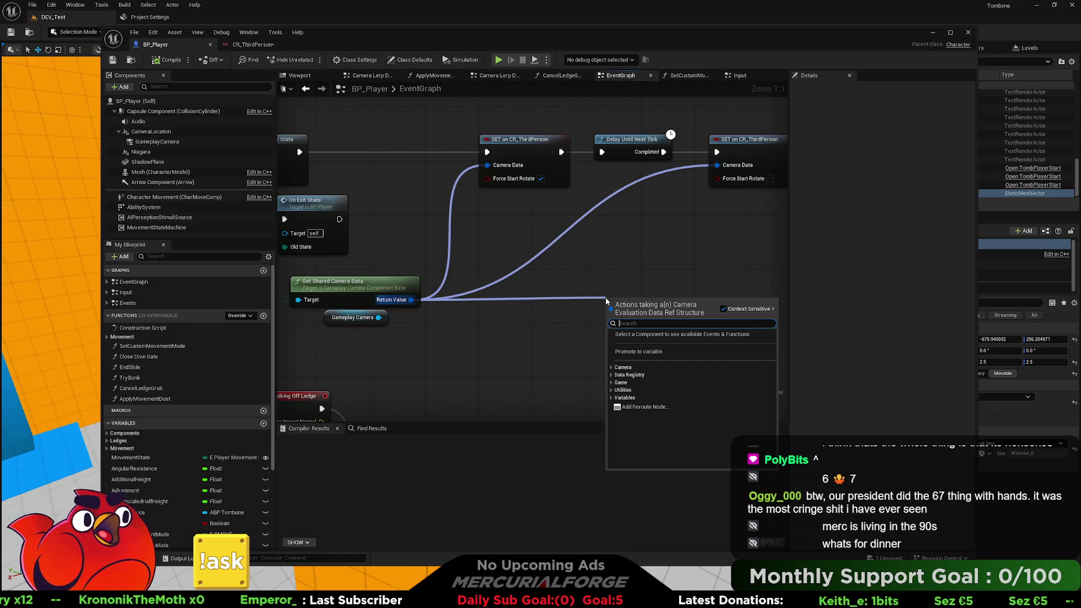
text(gmai)
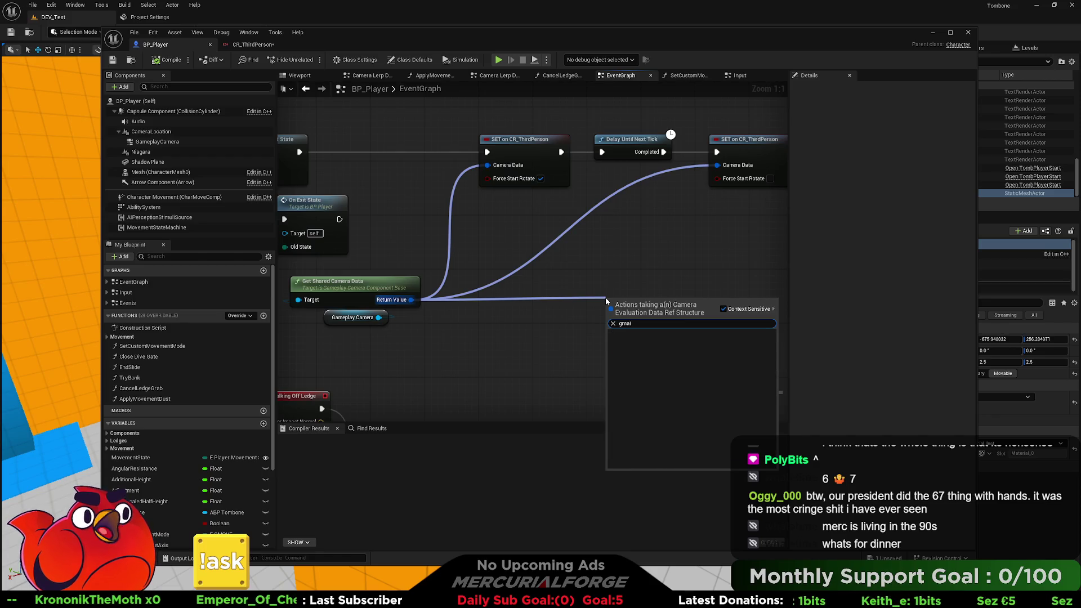
key(BackSpace)
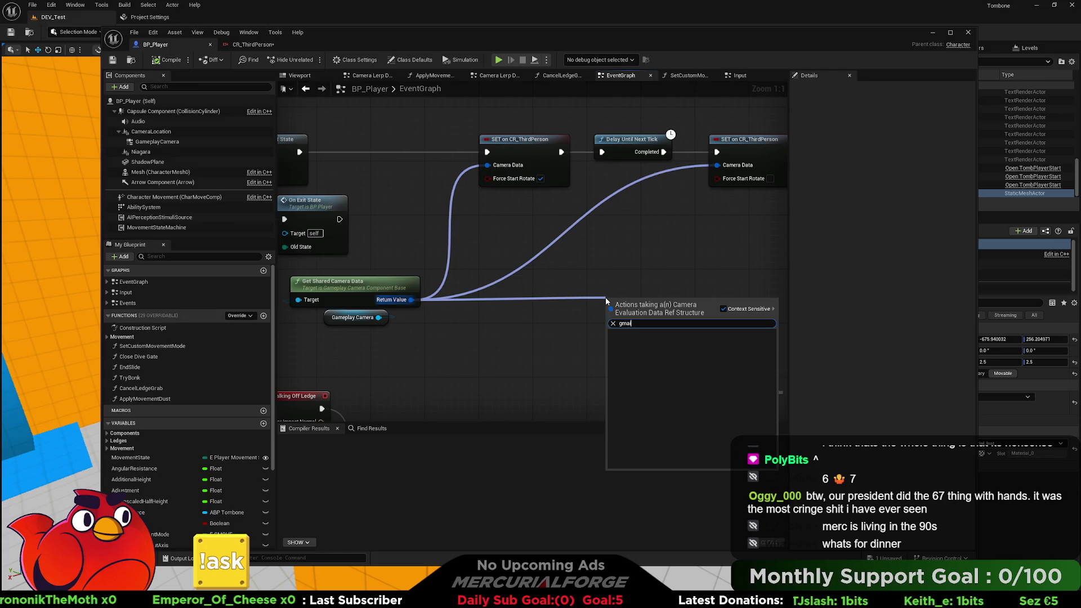
key(BackSpace)
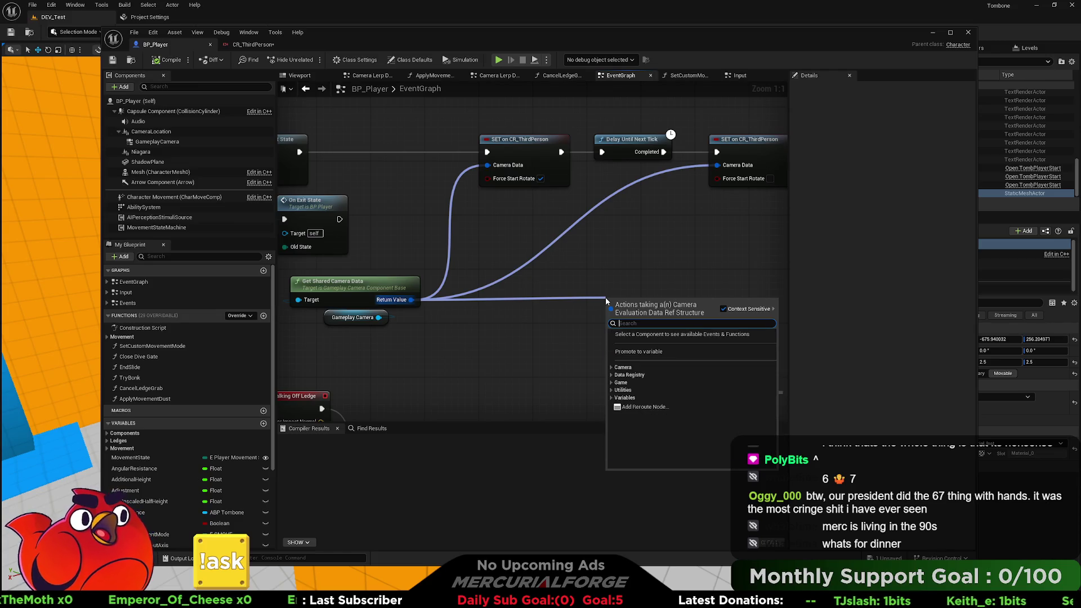
text(gma)
key(BackSpace)
key(BackSpace)
key(BackSpace)
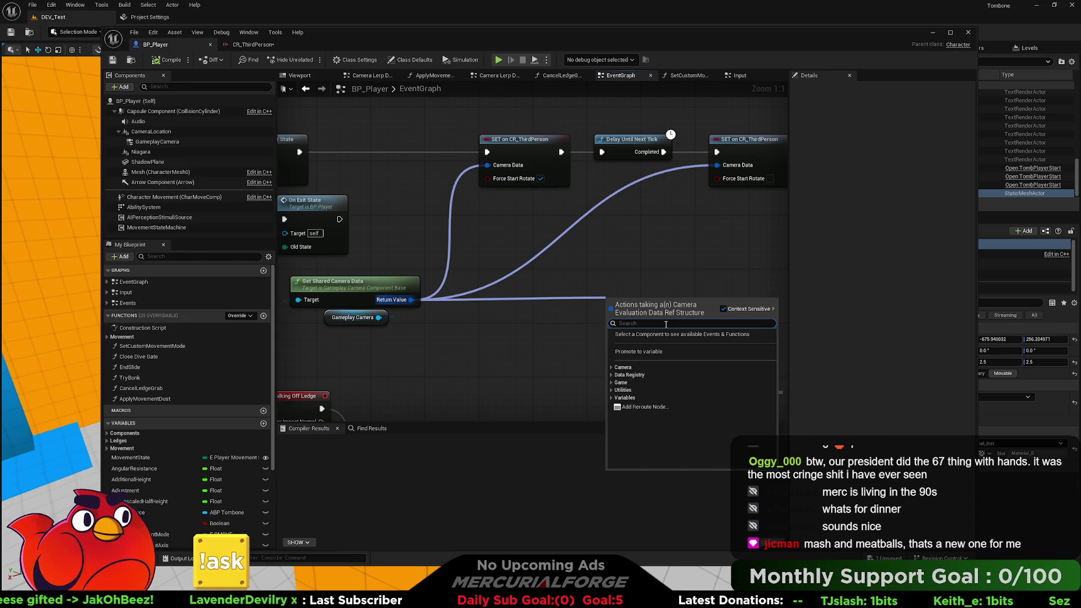
Close the action list on empty graph space without adding a node.
click(669, 217)
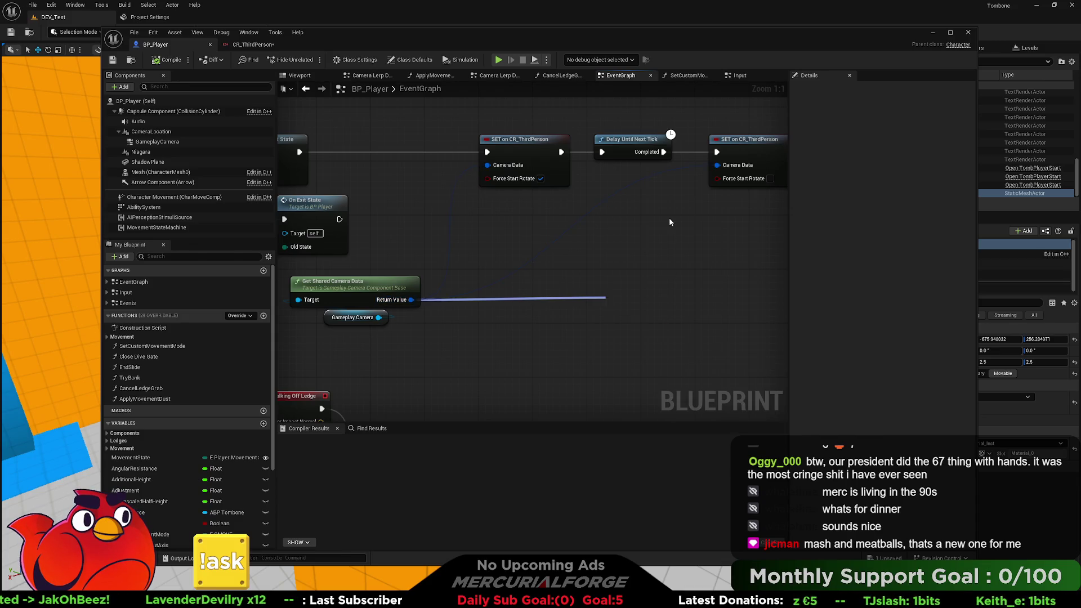
Back in CR_ThirdPerson, cancel a node placement and select the Occlusion Material node.
click(254, 44)
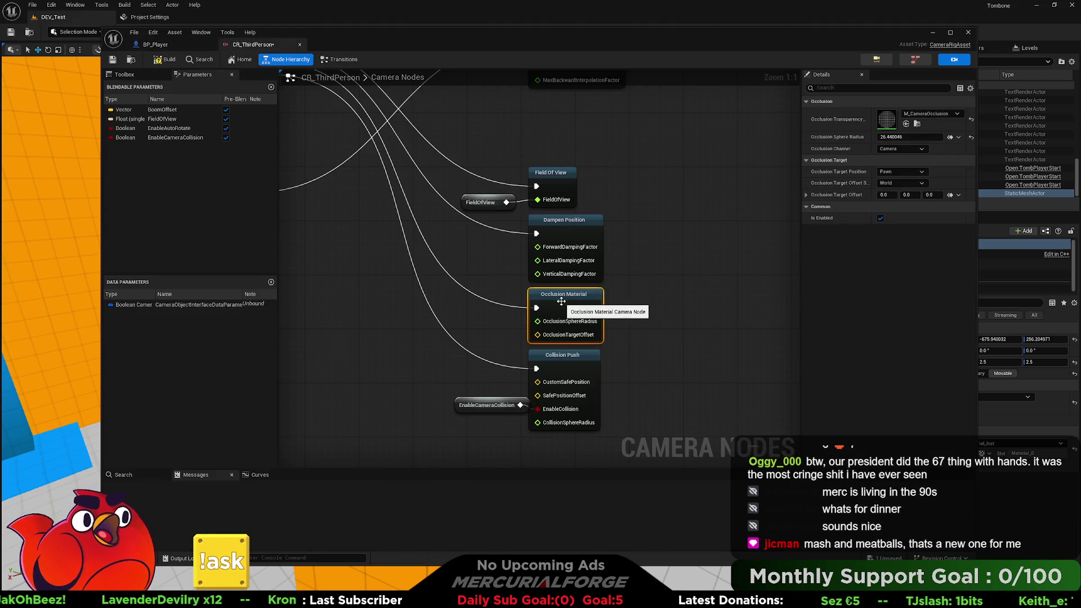
drag(536, 304, 638, 359)
mouse_move(365, 117)
mouse_down()
mouse_move(519, 303)
mouse_move(569, 344)
mouse_up()
click(669, 346)
drag(669, 346, 663, 300)
click(662, 300)
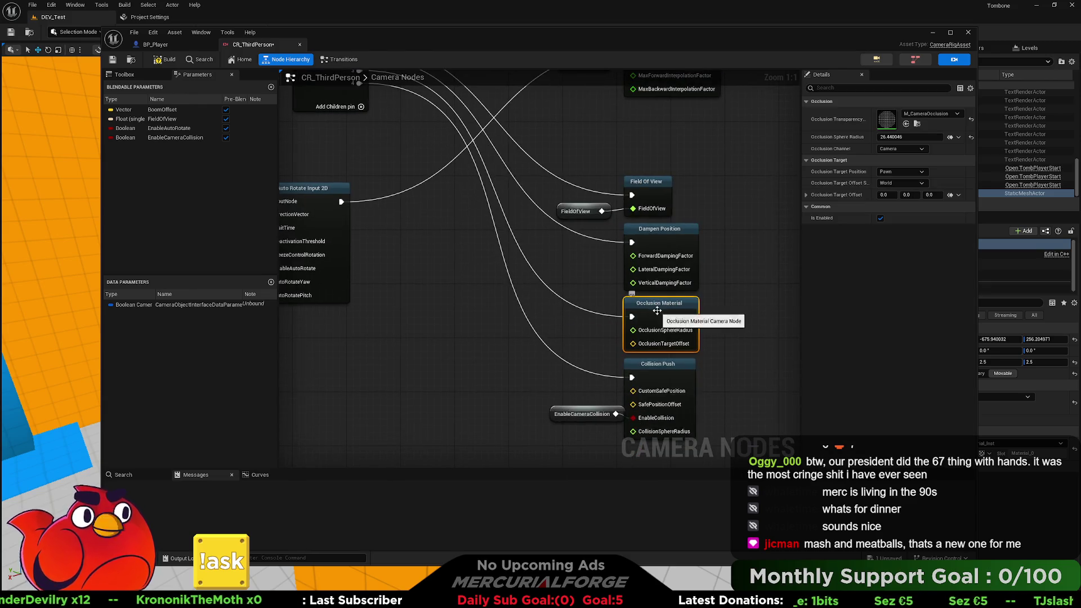
Review Occlusion Material's Occlusion, Occlusion Target and Common groups in the Property Matrix.
click(825, 208)
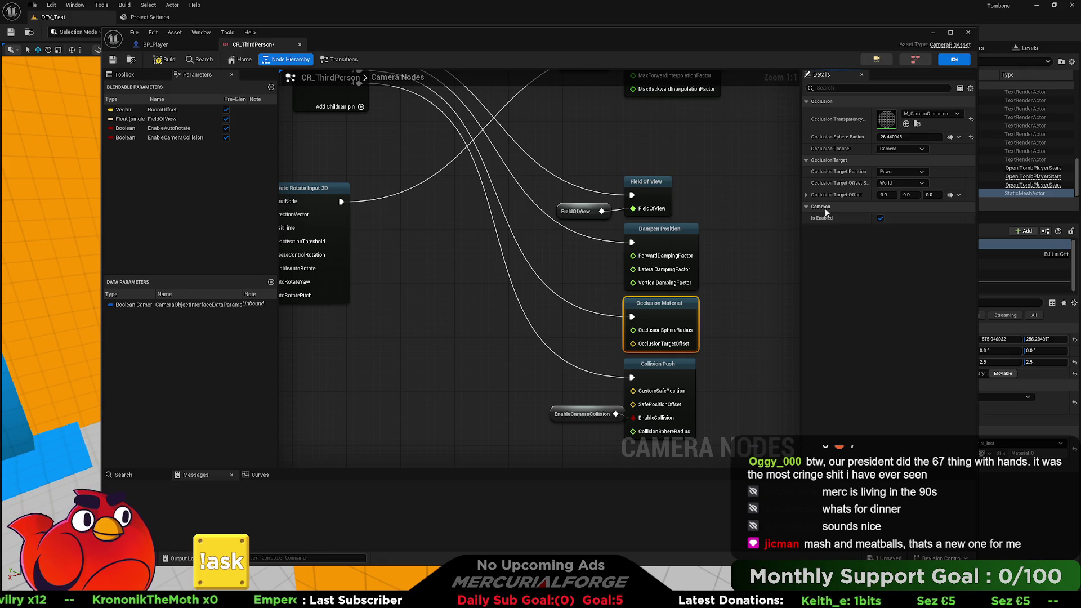
click(960, 88)
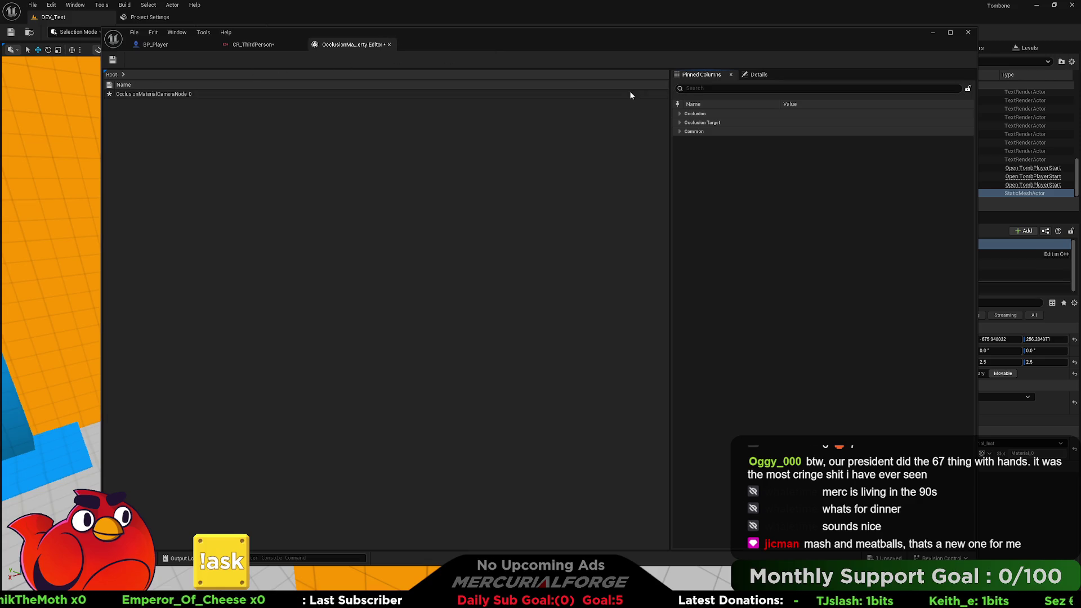
click(679, 113)
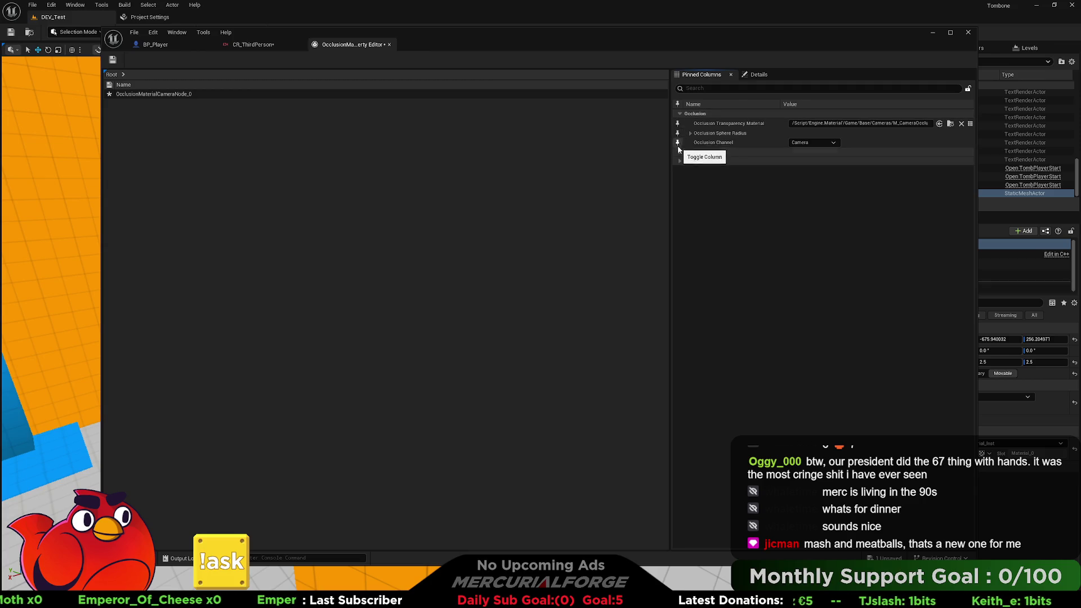
click(687, 152)
click(679, 190)
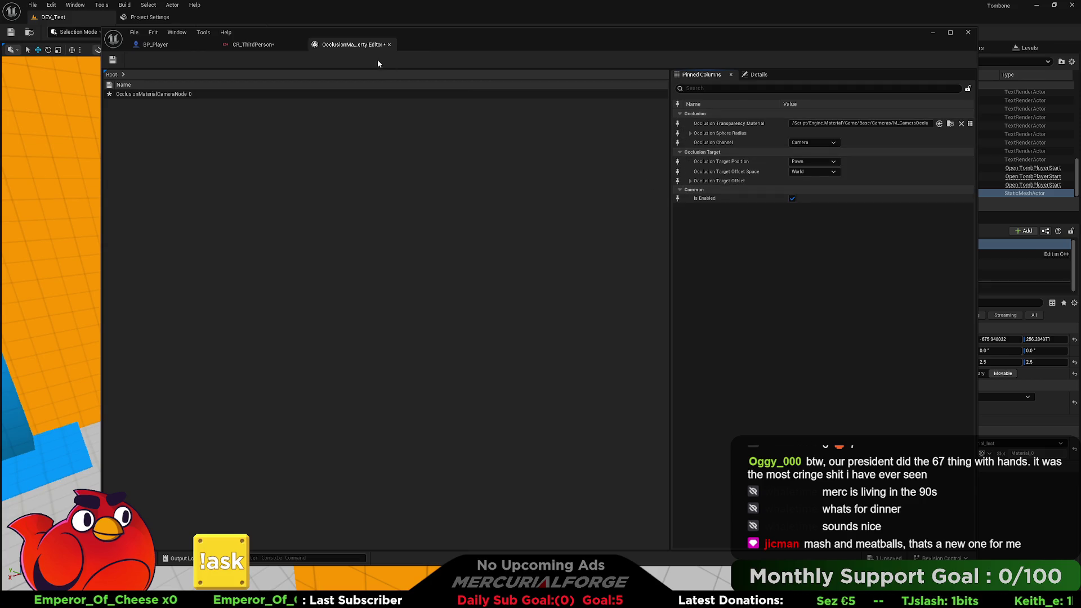
click(388, 44)
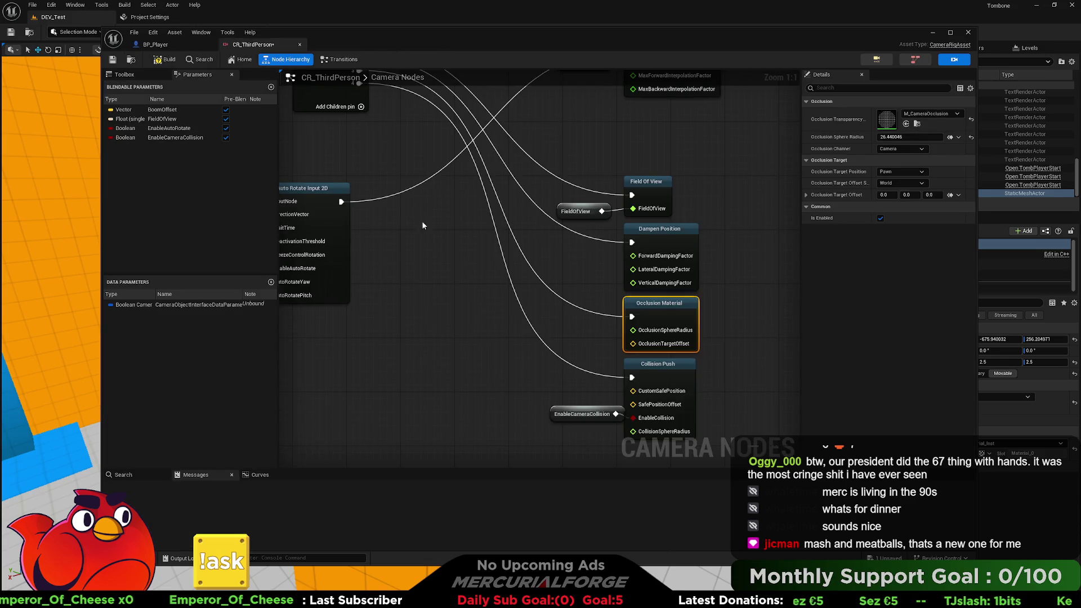
drag(356, 125, 587, 360)
text(enab)
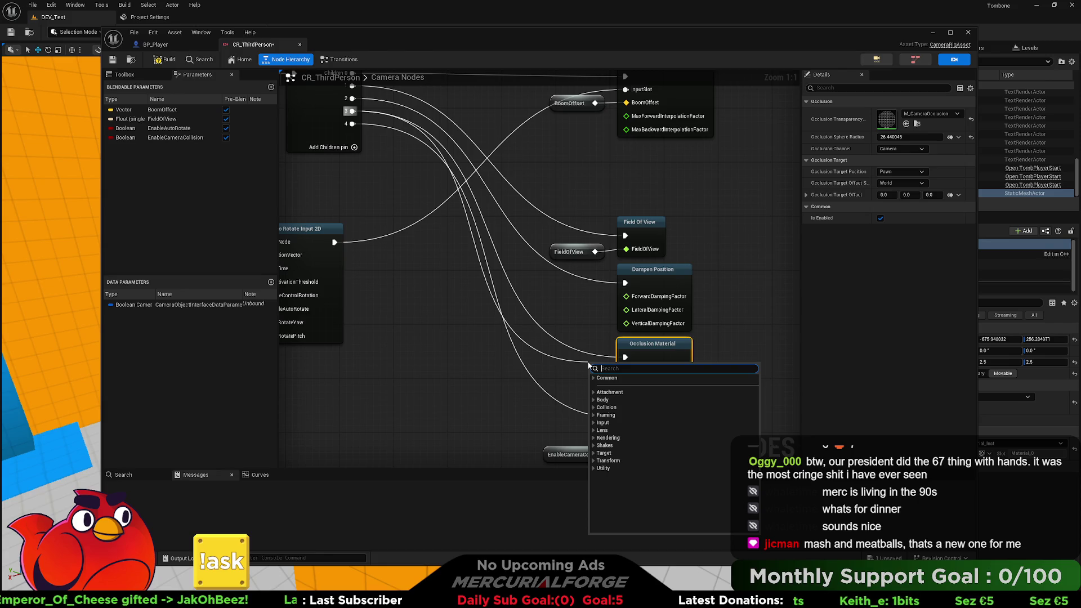
click(593, 469)
click(593, 453)
click(593, 445)
click(593, 437)
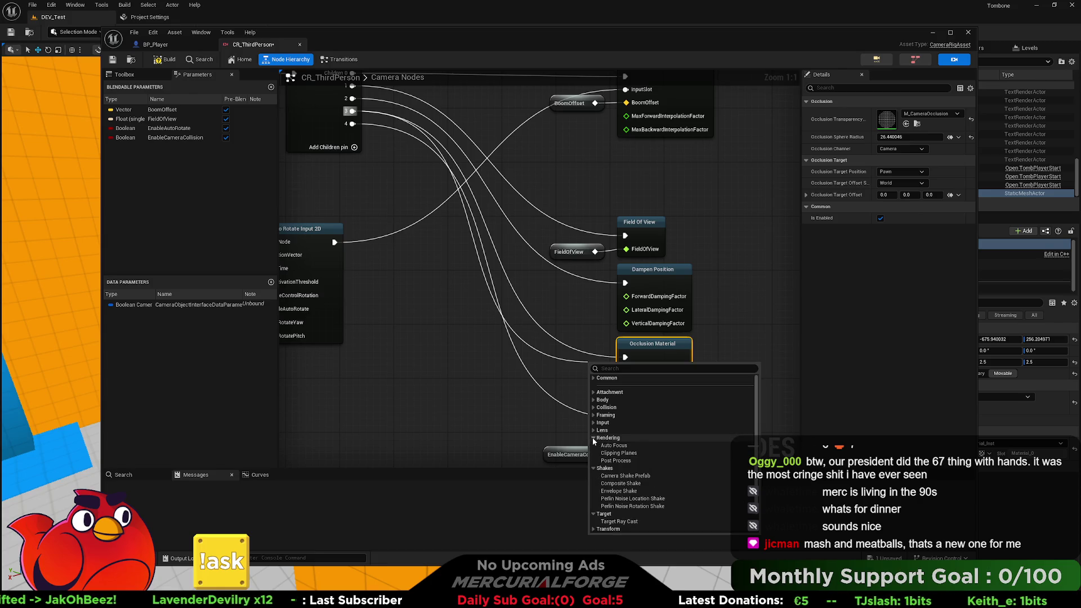
click(592, 430)
click(594, 423)
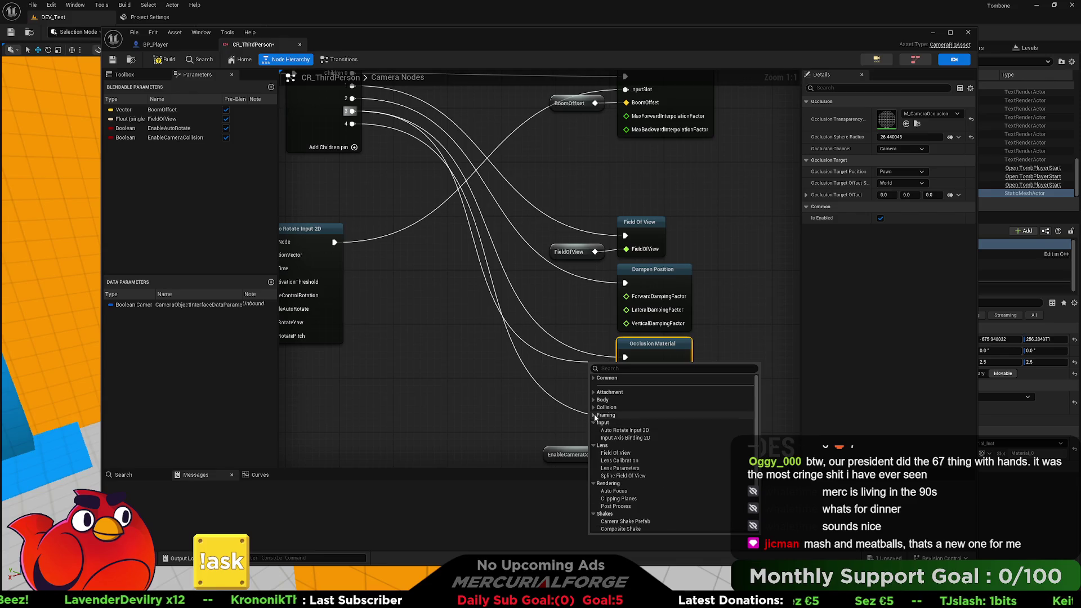
click(594, 415)
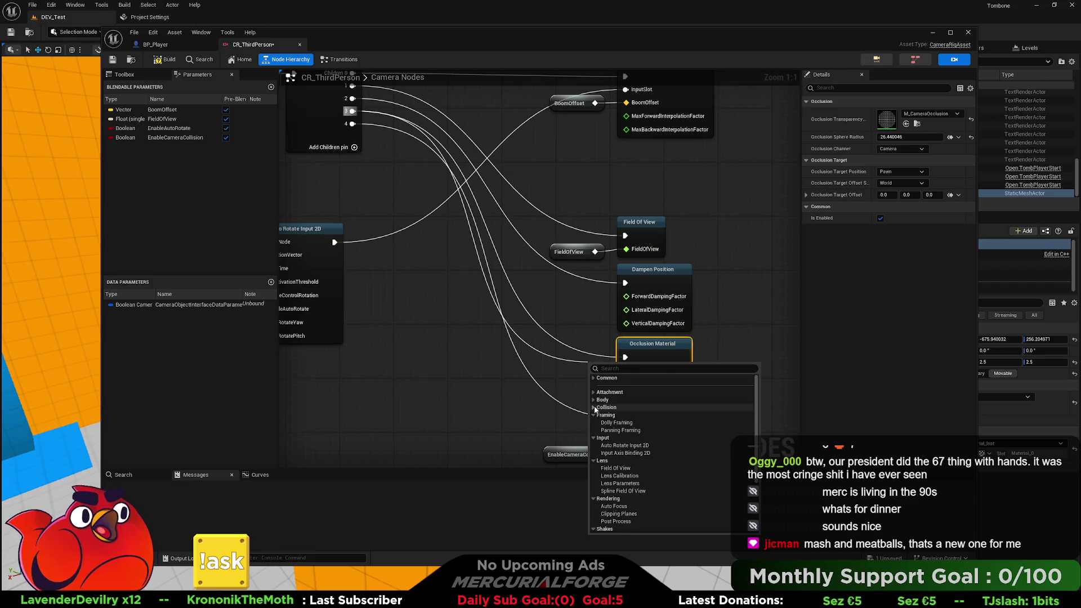
click(594, 407)
click(594, 400)
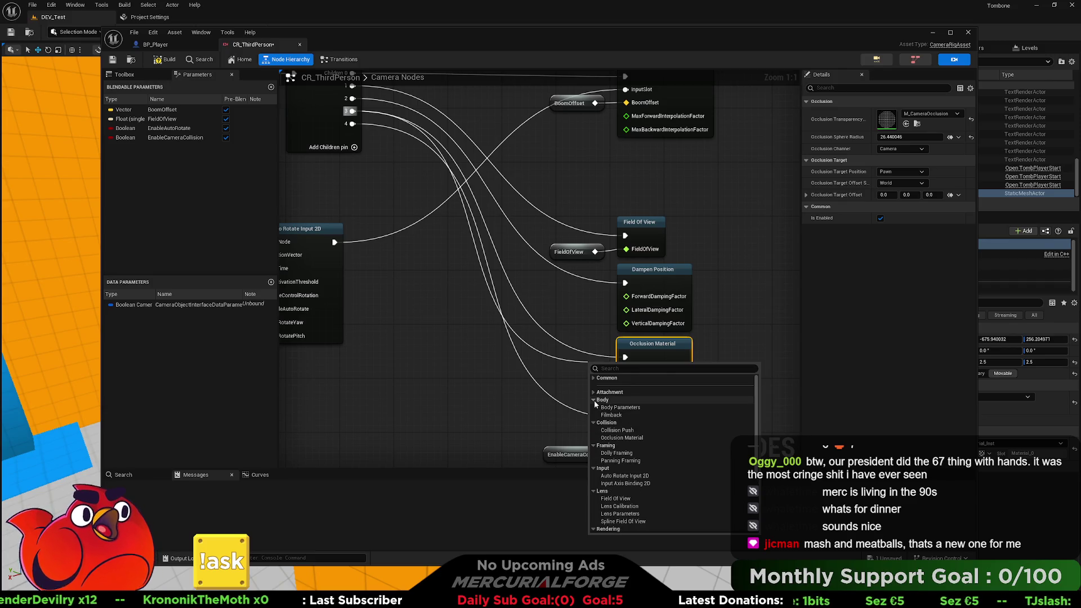
click(594, 393)
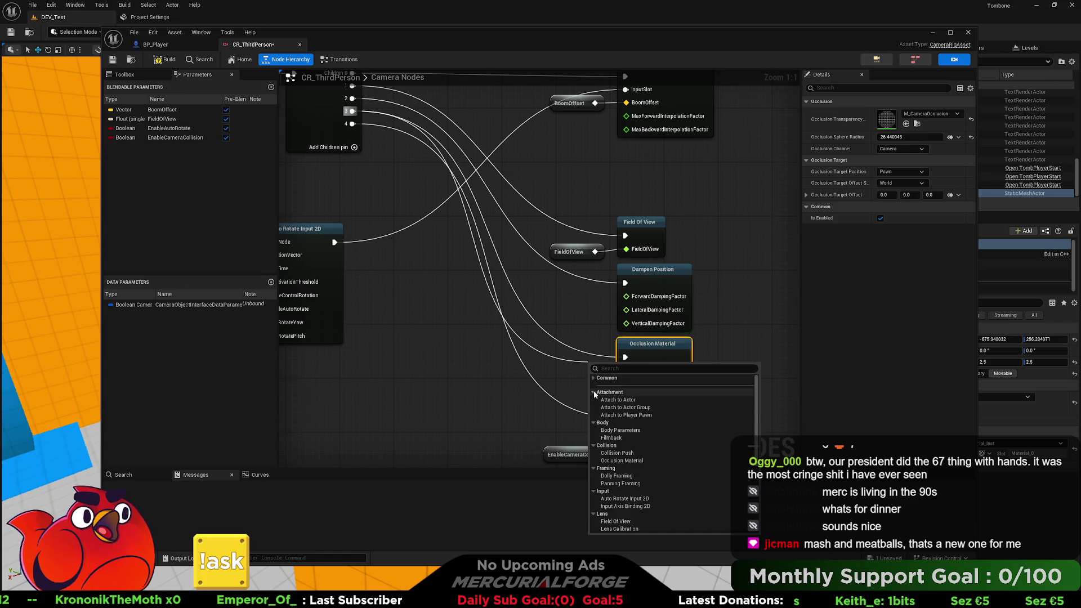
click(562, 389)
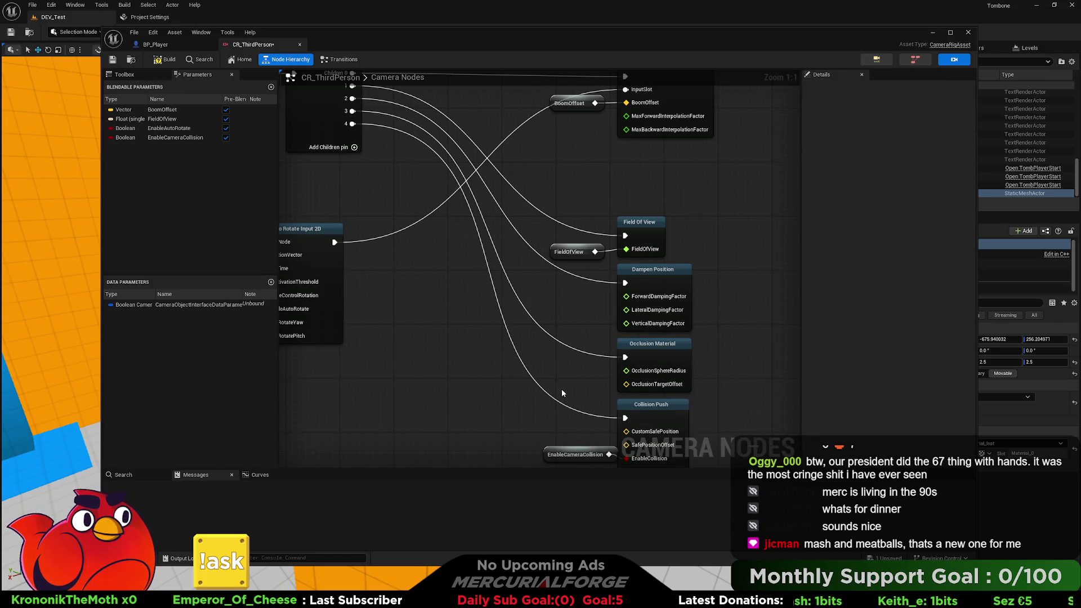
scroll(566, 369, down, 2)
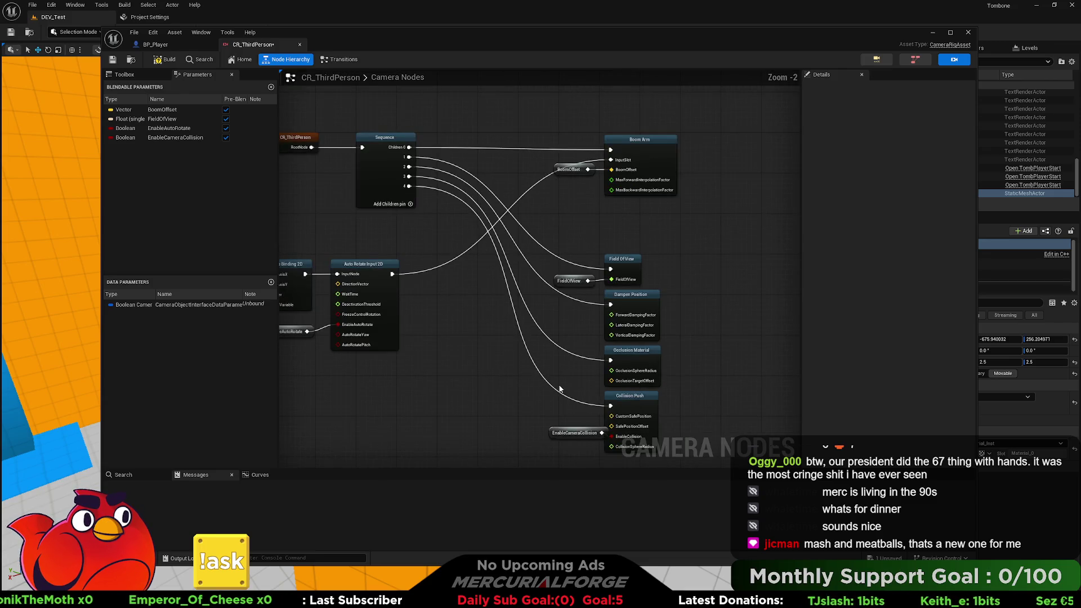
Center the lower graph nodes and select Occlusion Material to check its properties.
scroll(573, 315, up, 2)
right_click(575, 319)
drag(575, 322, 524, 310)
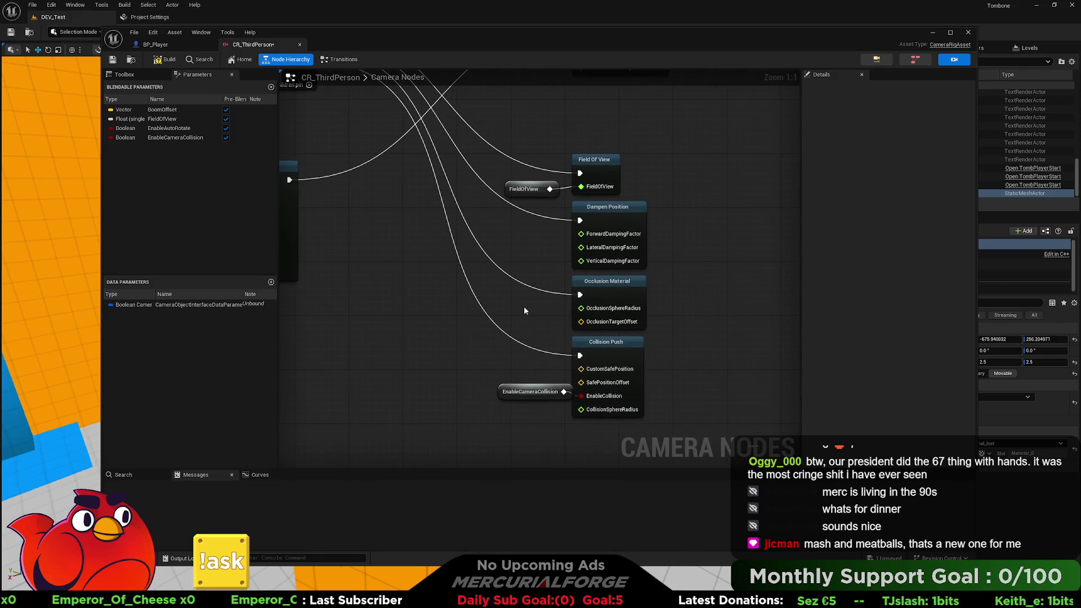
click(642, 310)
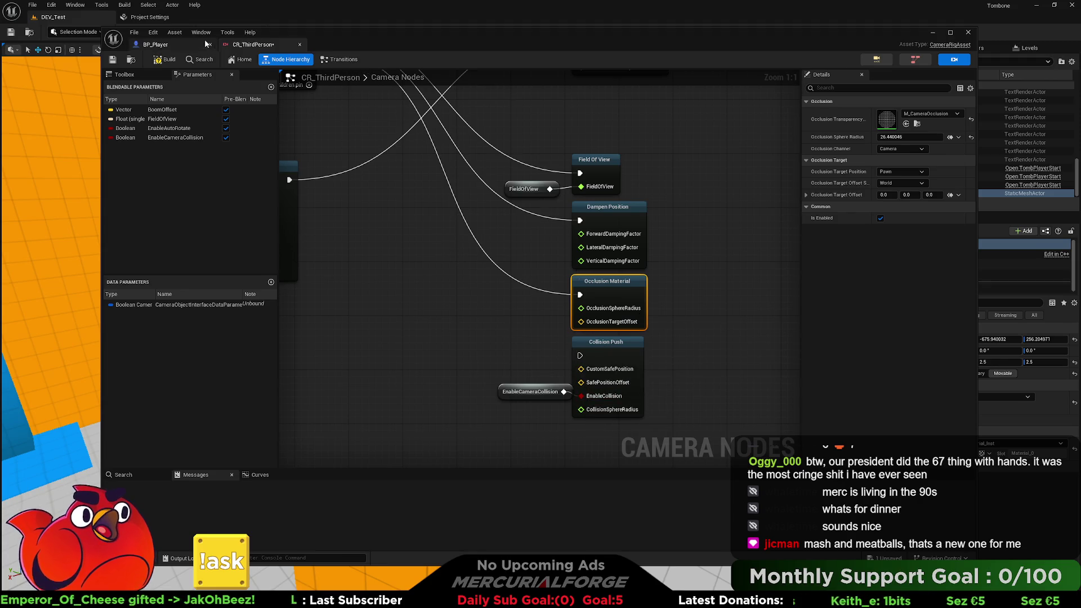
Build and save CR_ThirdPerson, close its editor, and start Play in DEV_Test.
click(173, 60)
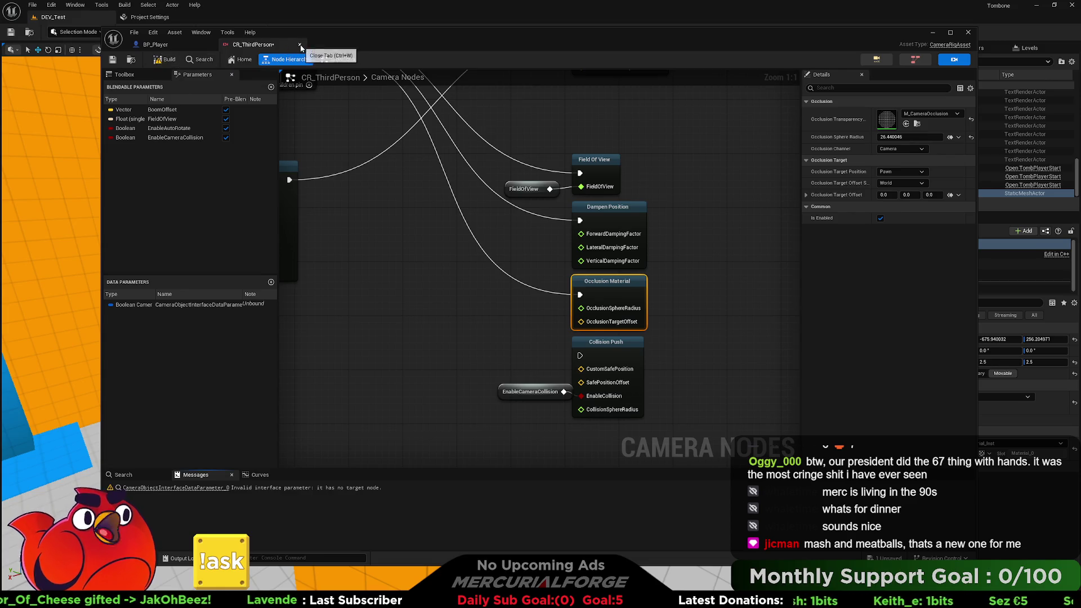
click(113, 60)
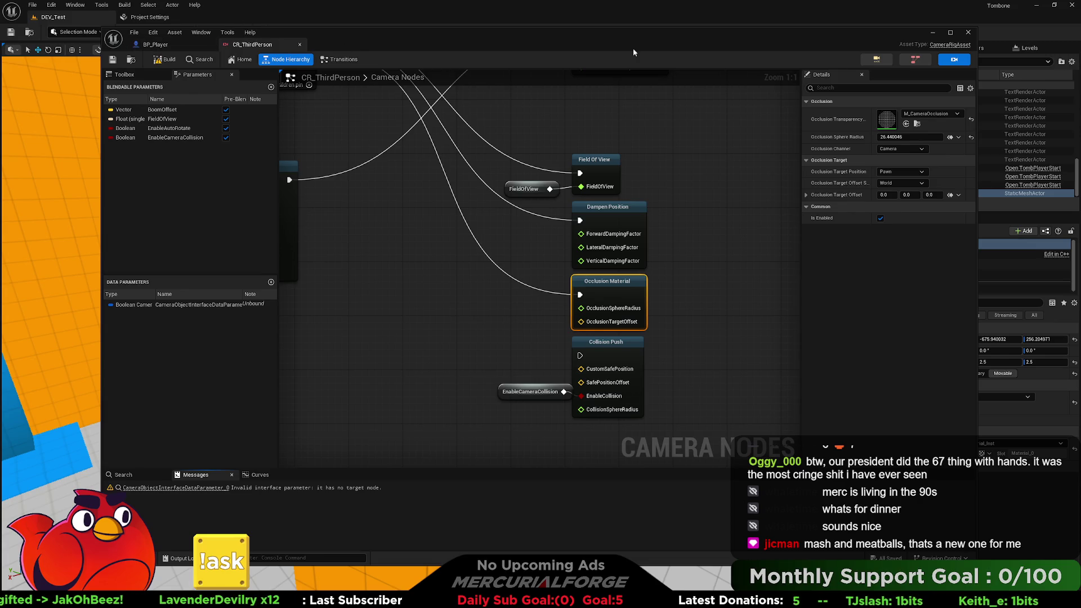
click(968, 33)
click(221, 28)
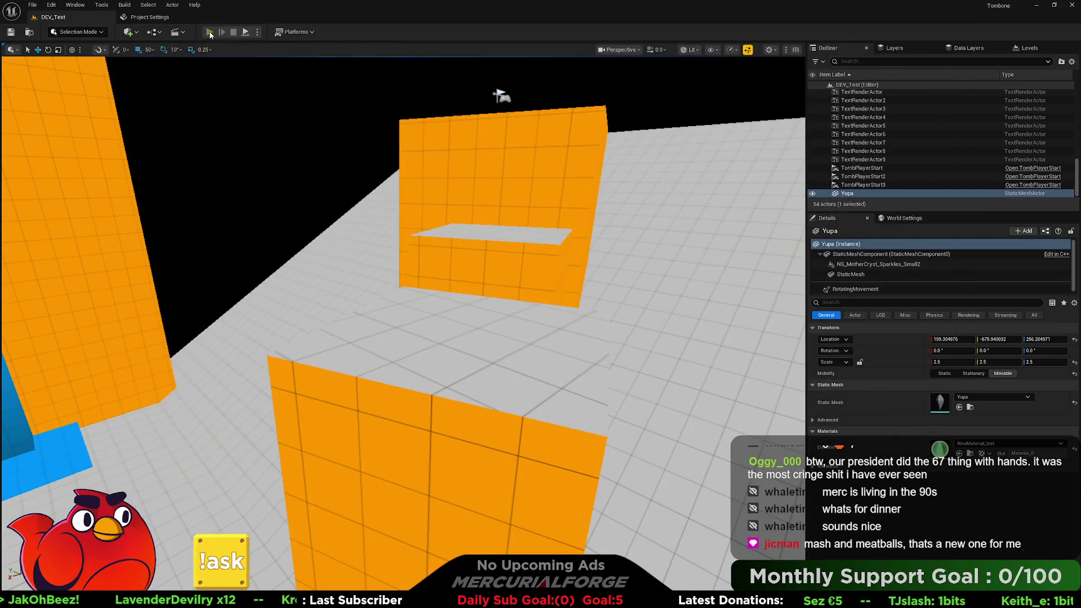
In the DEV_Test playtest, run across the floor past the platforms and climb the ledge by the green crystal.
click(409, 145)
key(w)
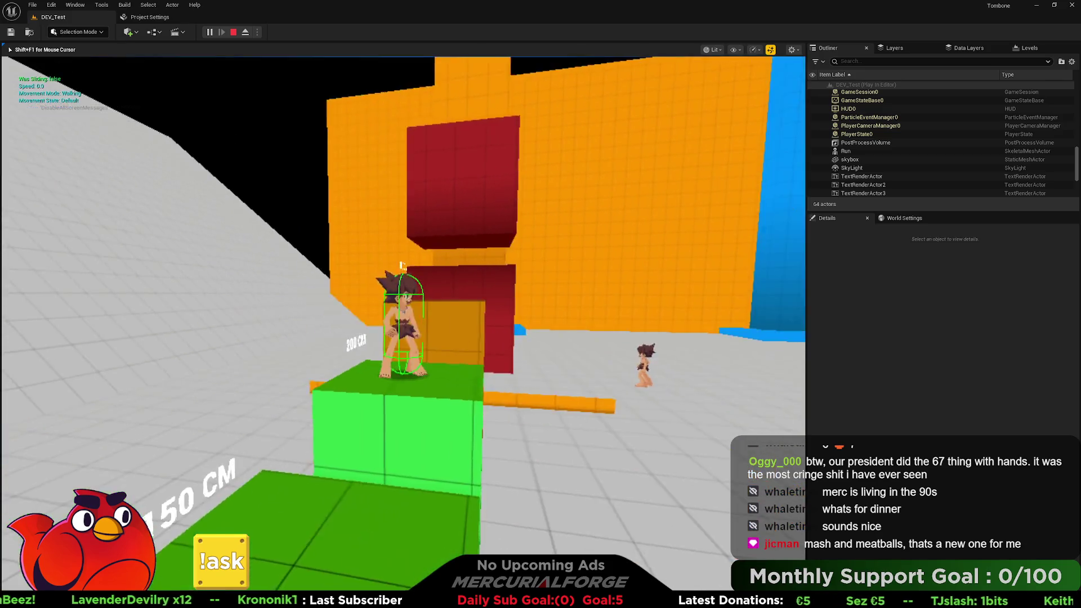
key(w)
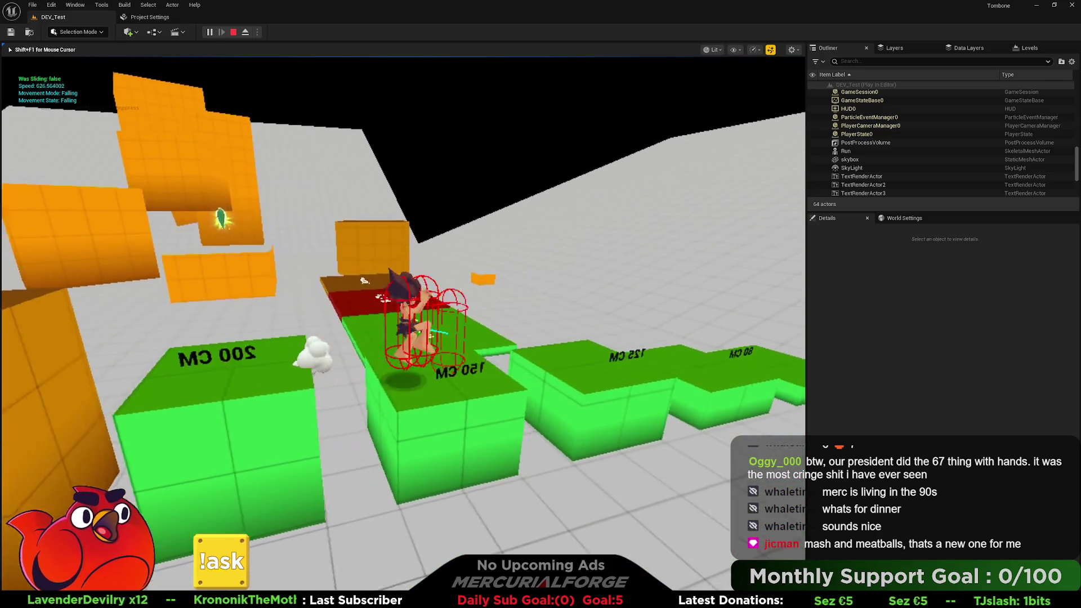
key(w)
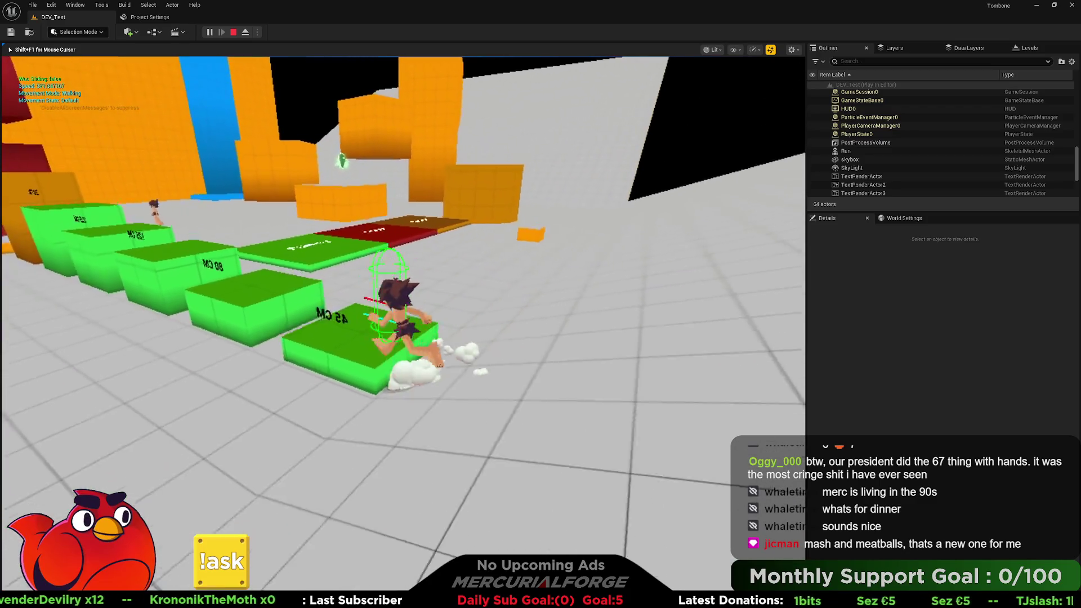
key(w)
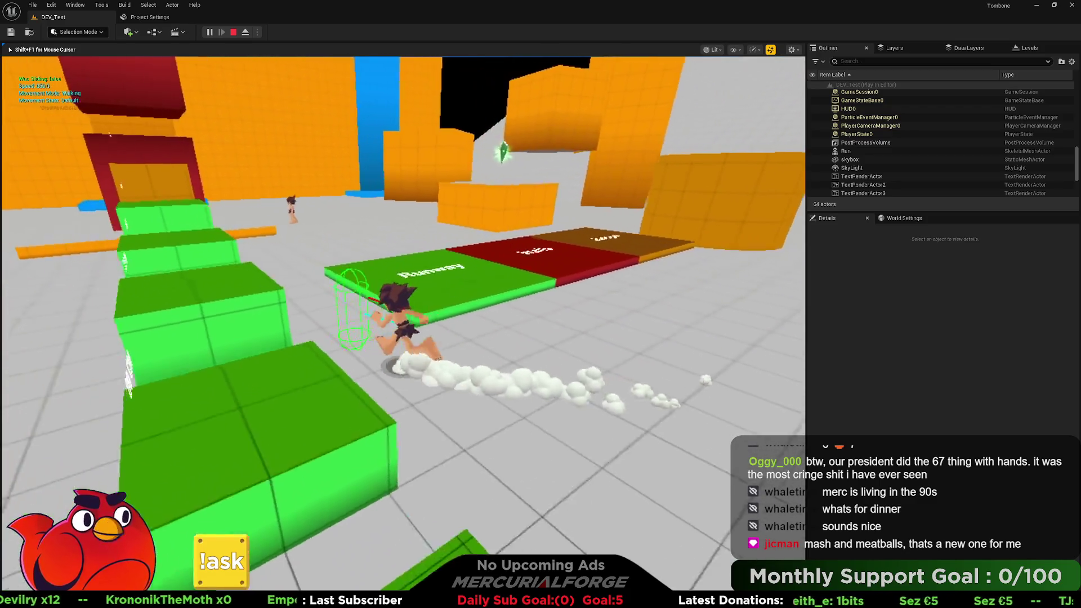
key(w)
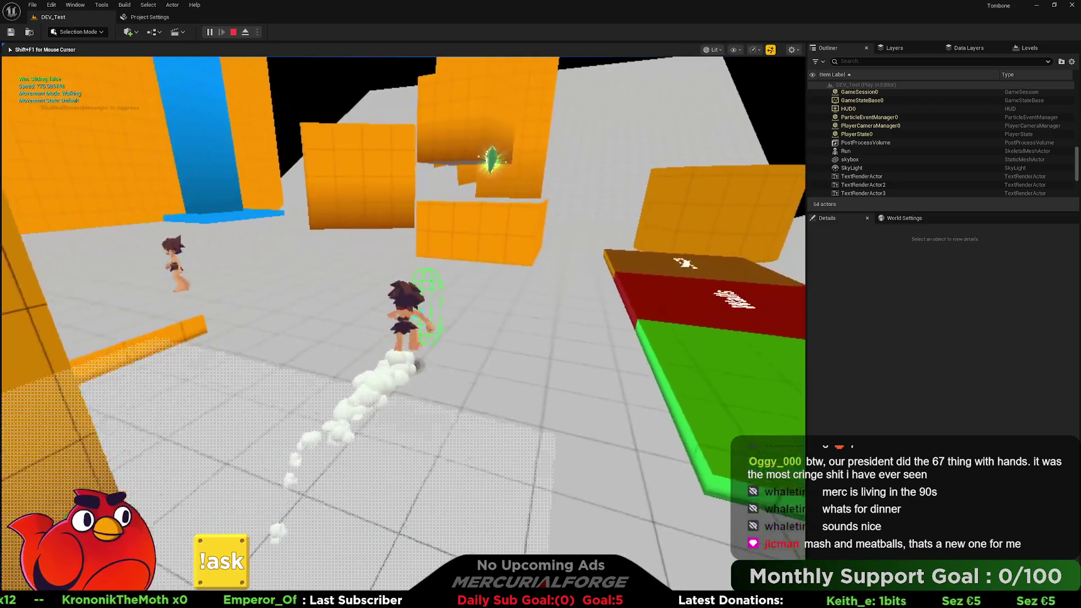
key(w)
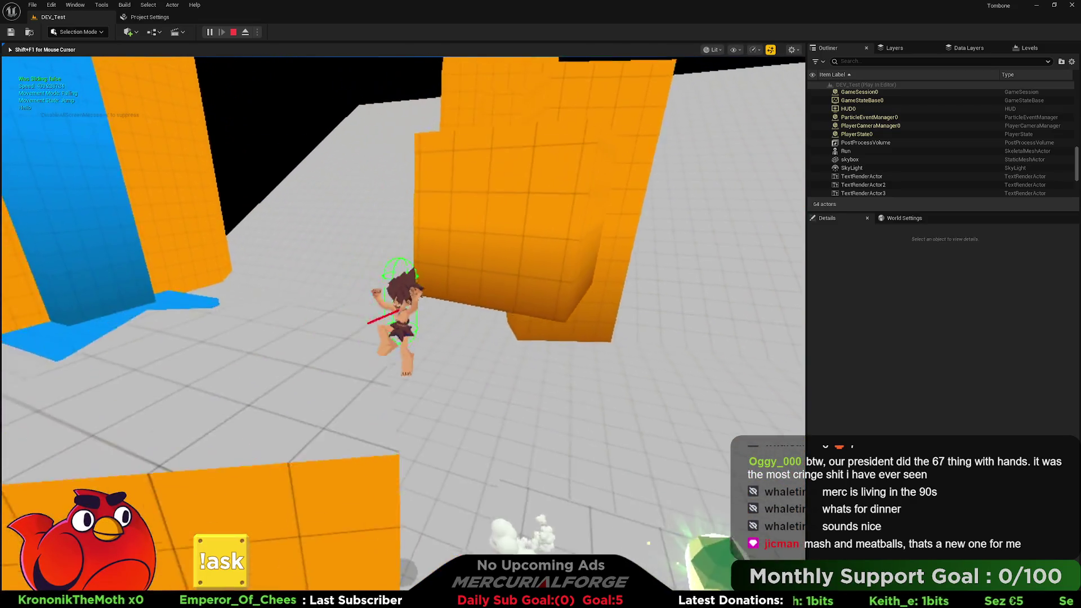
key(w)
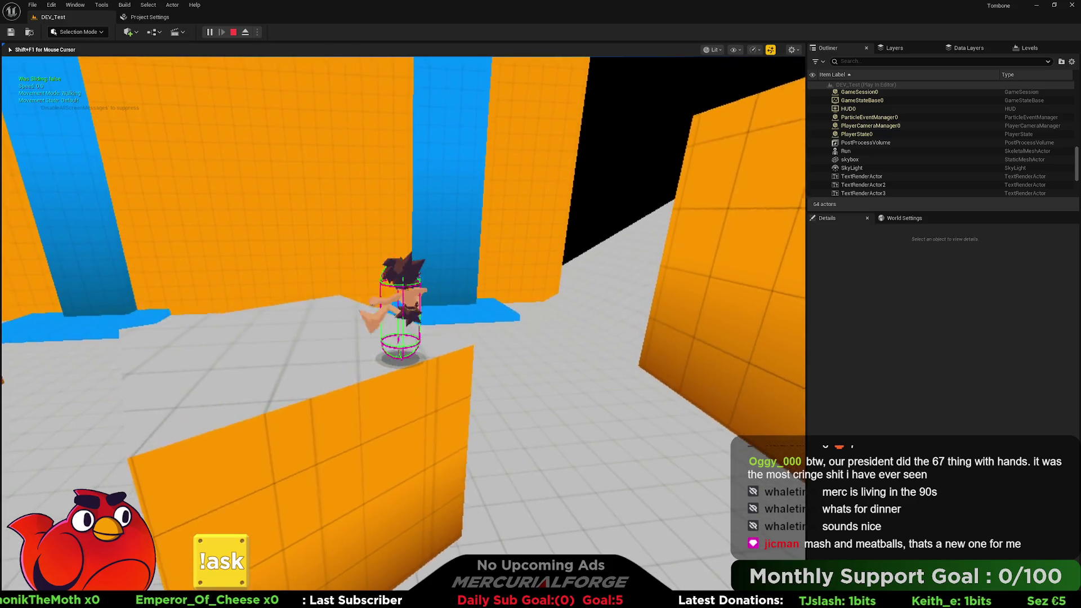
key(w)
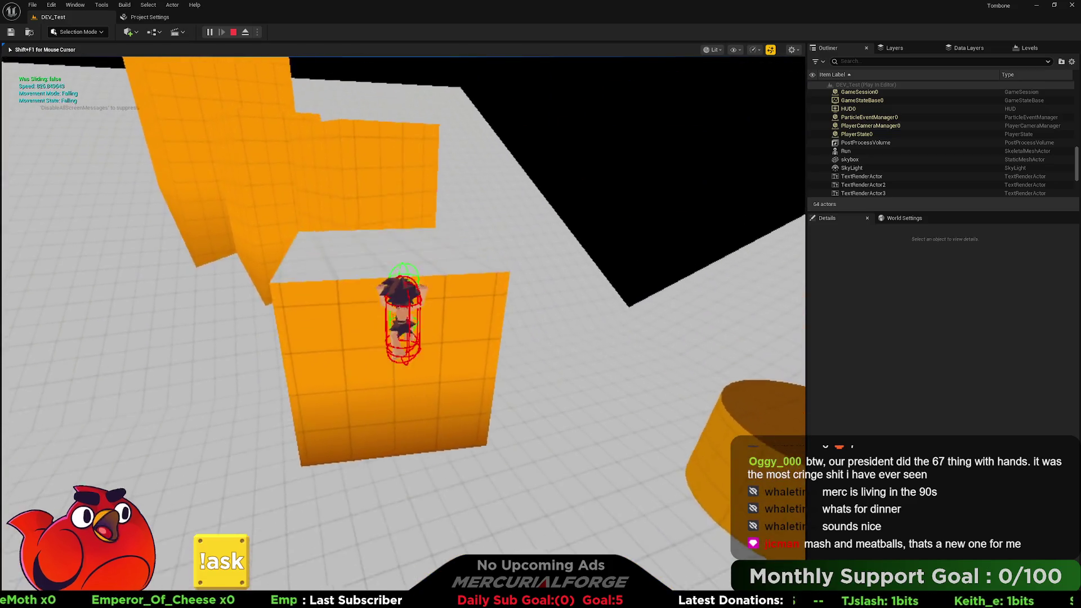
Jump onto the round platform, climb the orange block, then end the play session.
key(w)
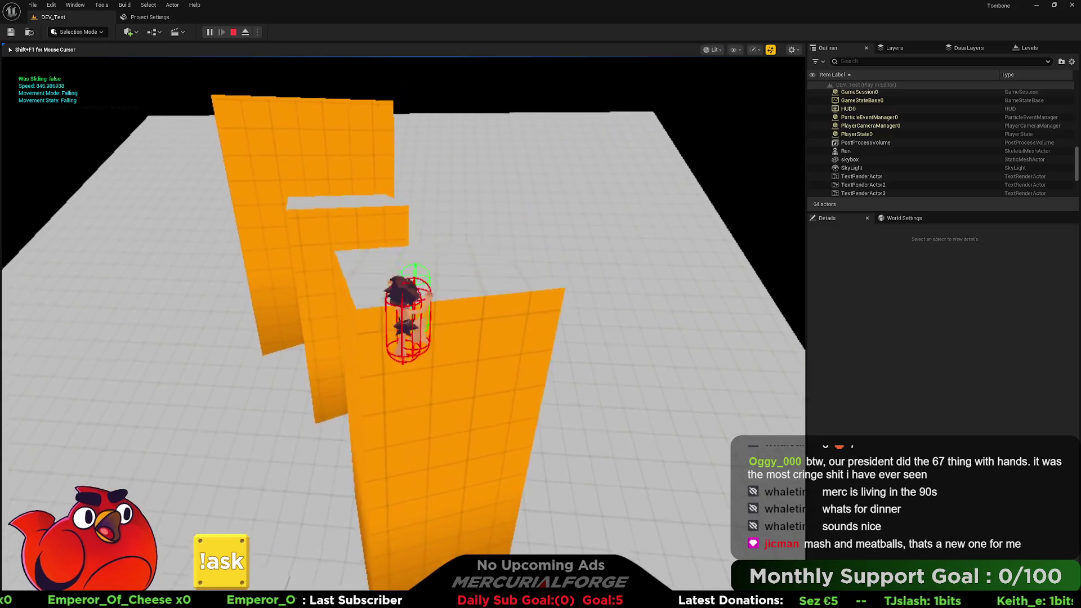
key(w)
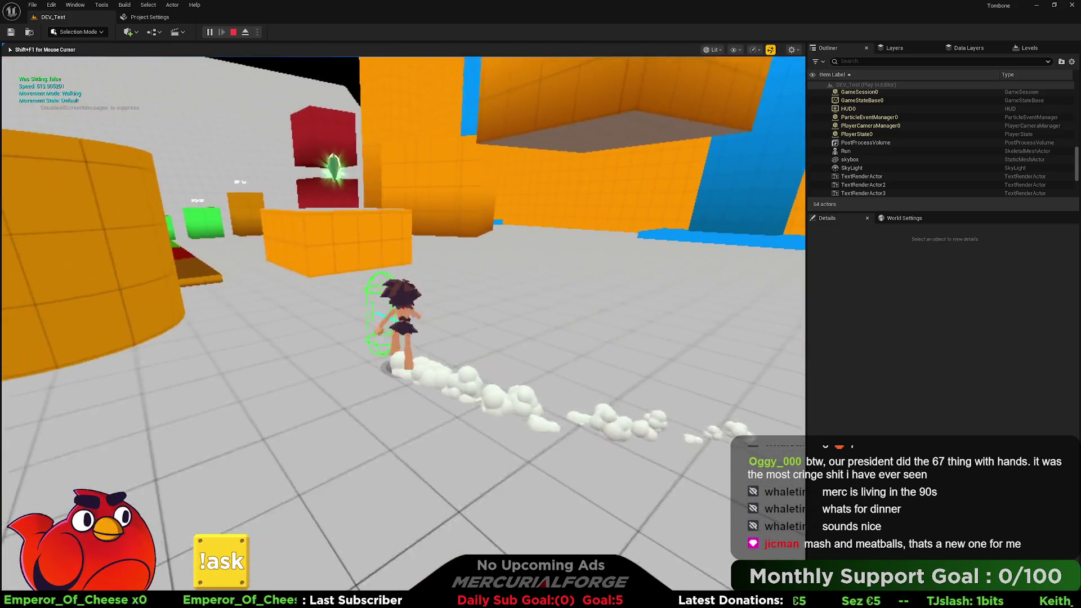
key(space)
key(w)
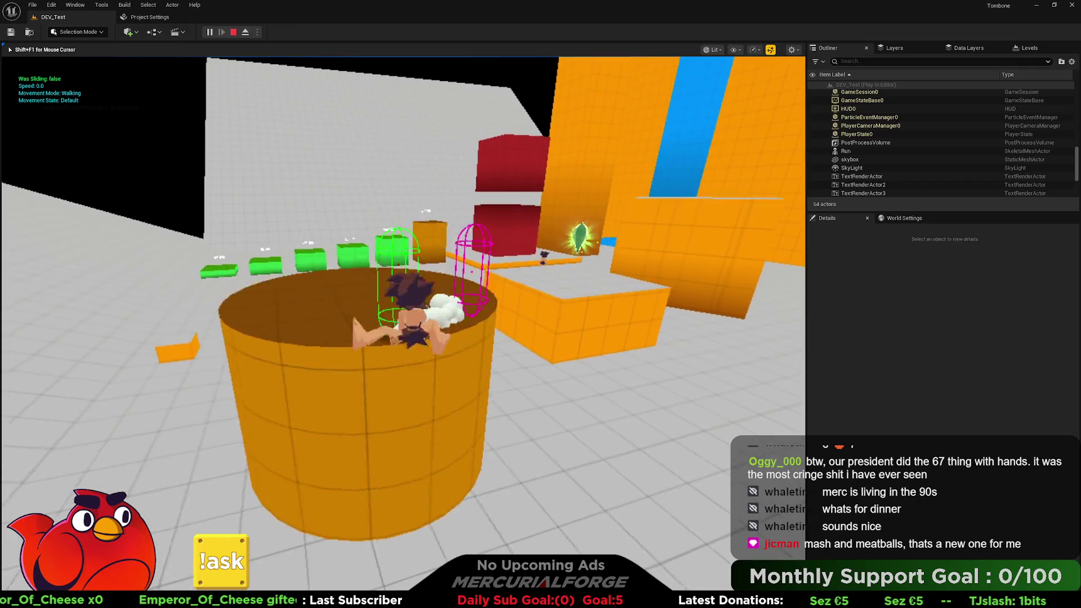
key(w)
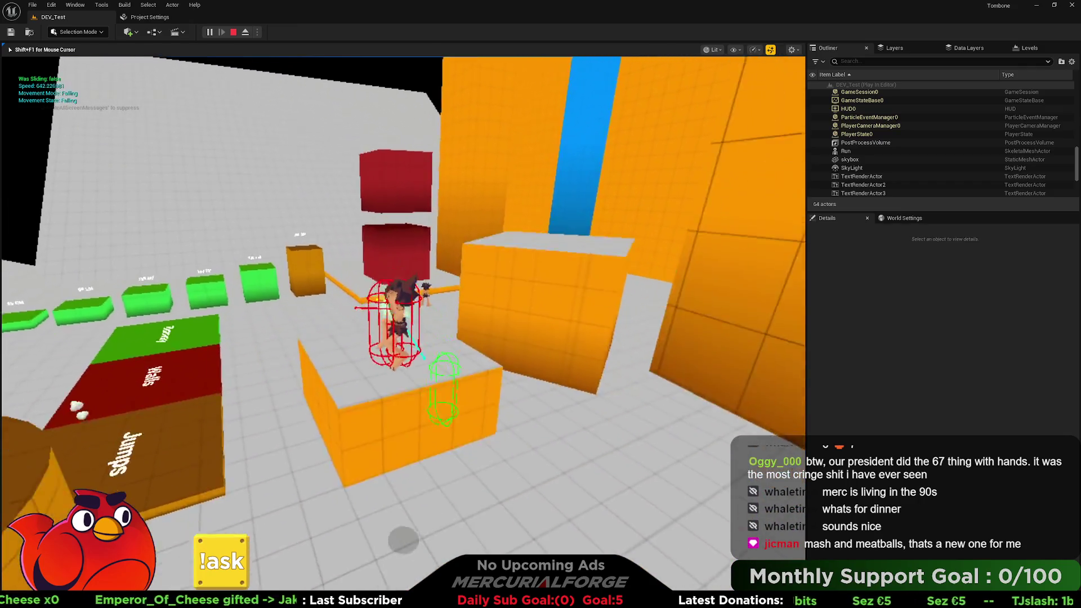
key(w)
key(space)
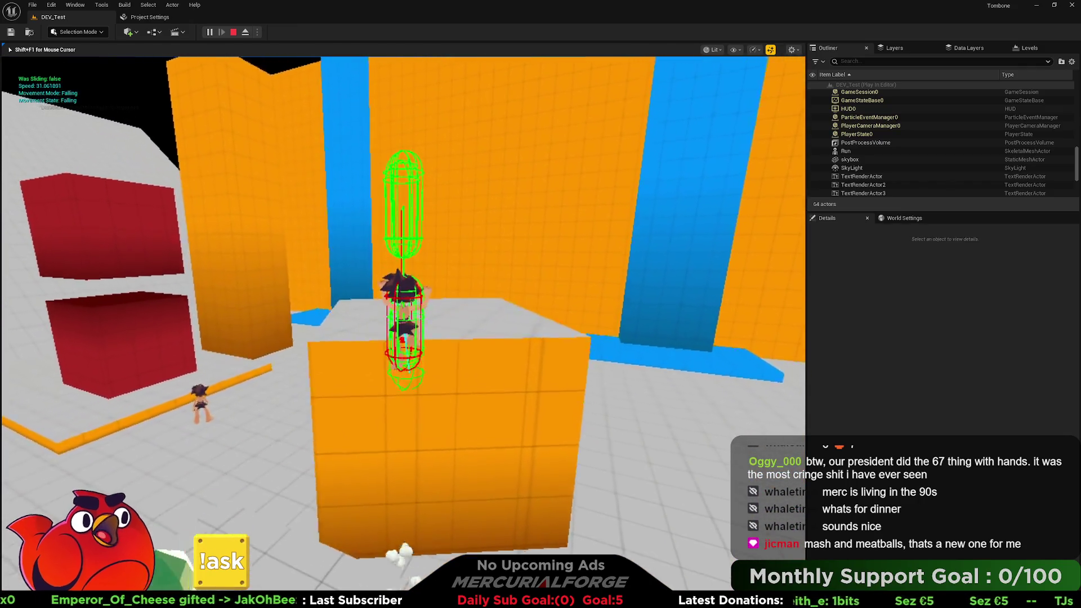
key(w)
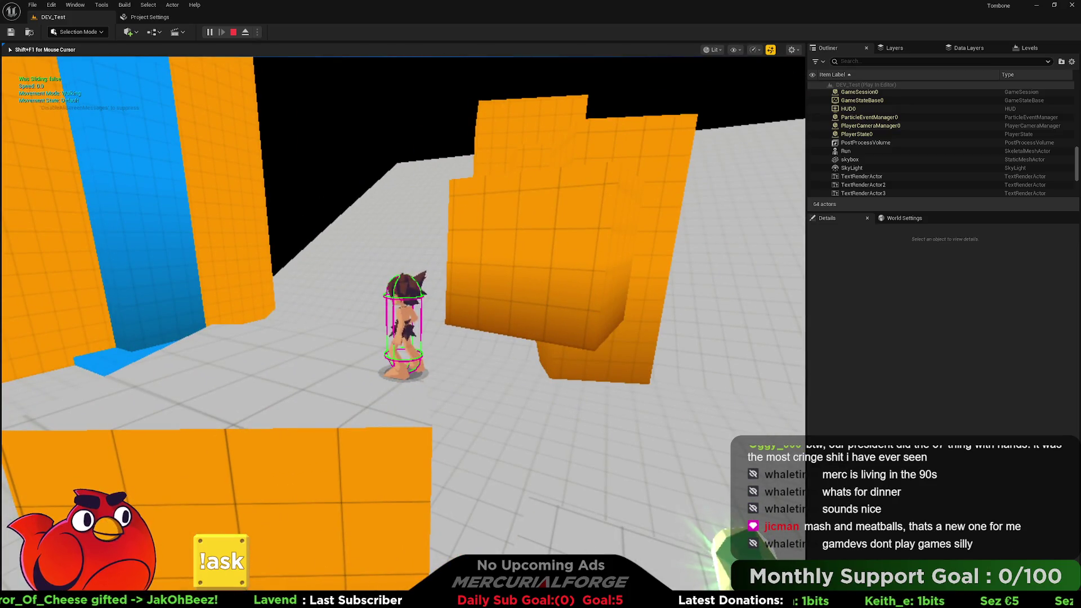
key(Escape)
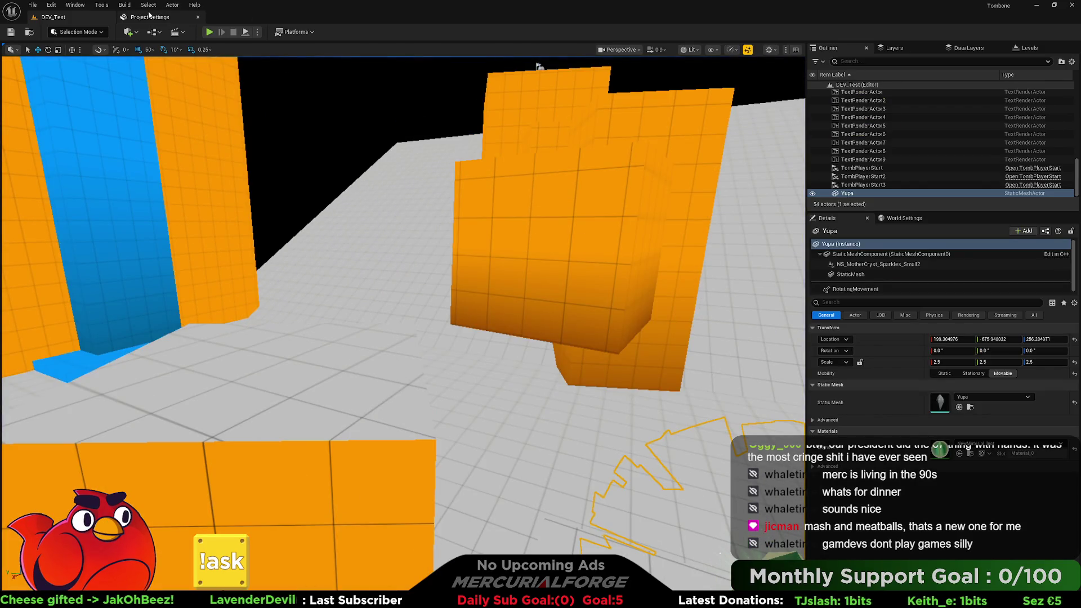
Open the CR_ThirdPerson camera rig from the Content Drawer and dock its editor in the main window.
click(150, 17)
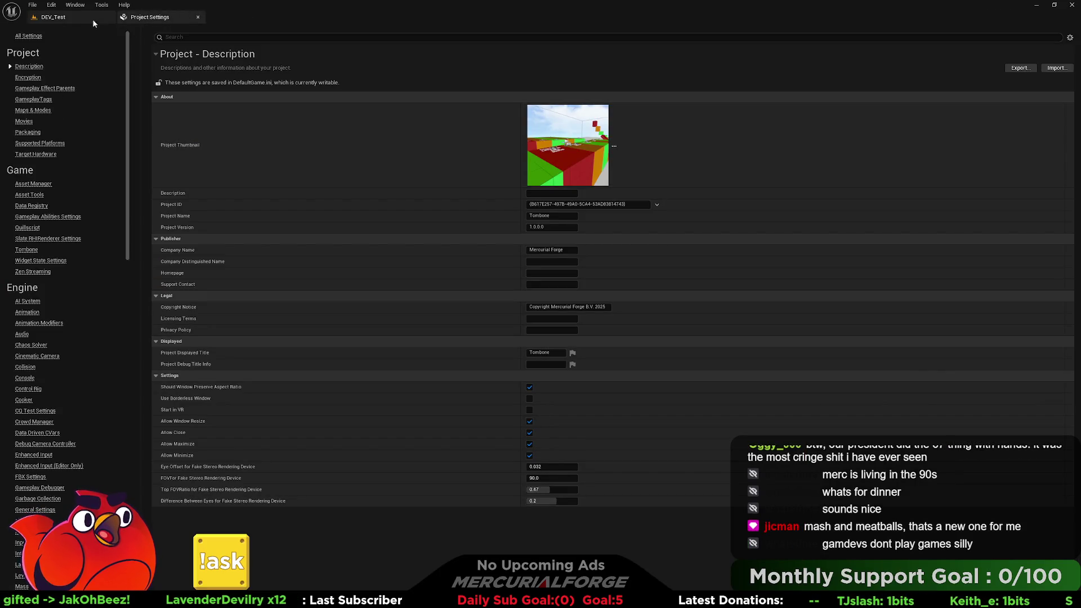
click(54, 17)
key(ctrl+space)
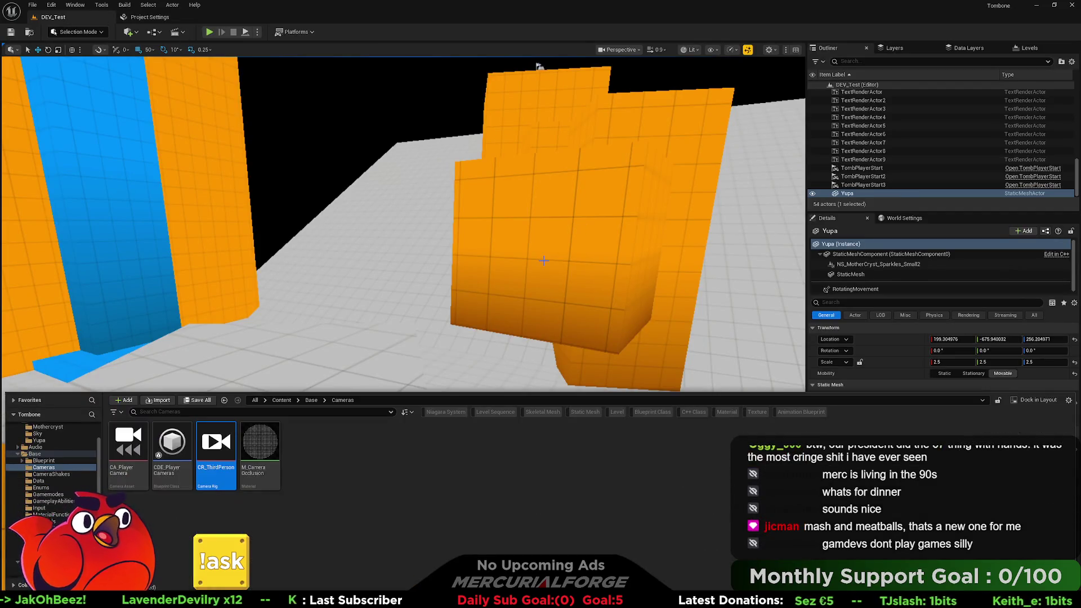
double_click(212, 448)
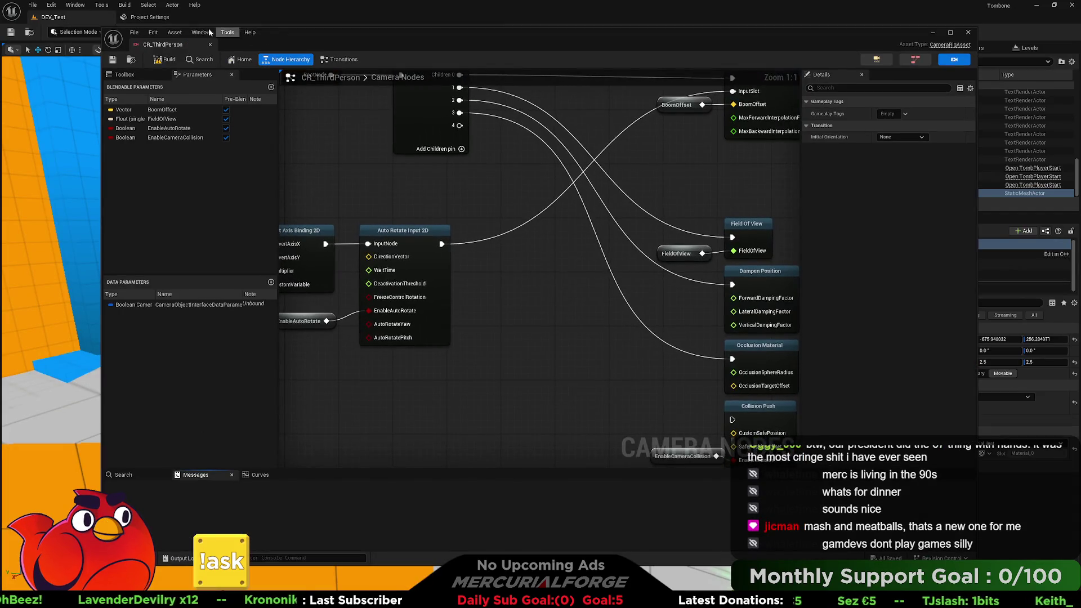
drag(169, 44, 247, 17)
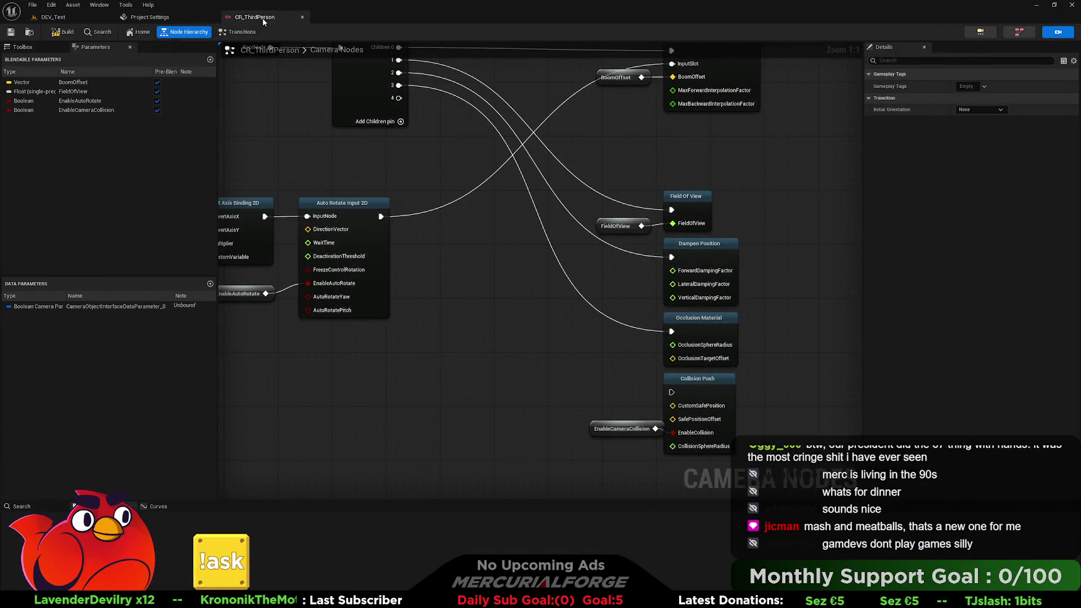
drag(603, 396, 331, 102)
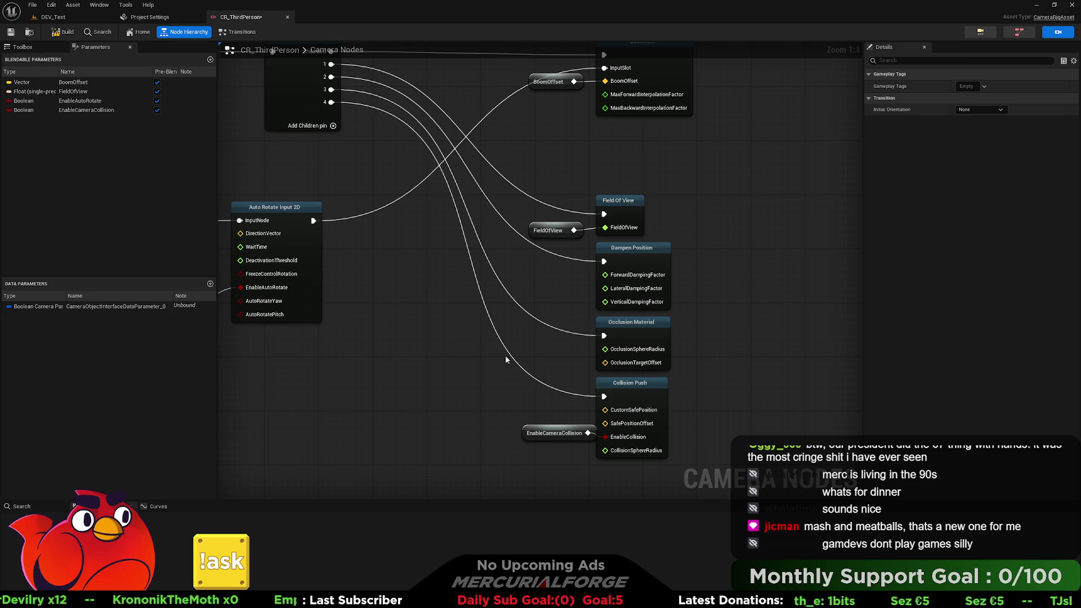
Raise Collision Push's Safe Position Offset Z to about 37.9, then go back to DEV_Test.
click(641, 394)
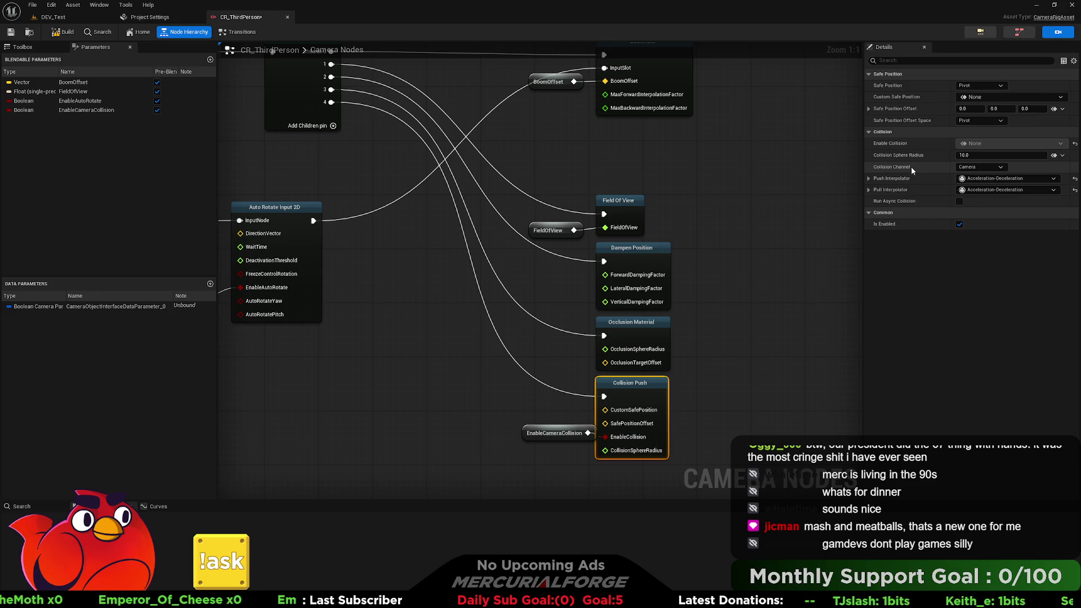
click(869, 109)
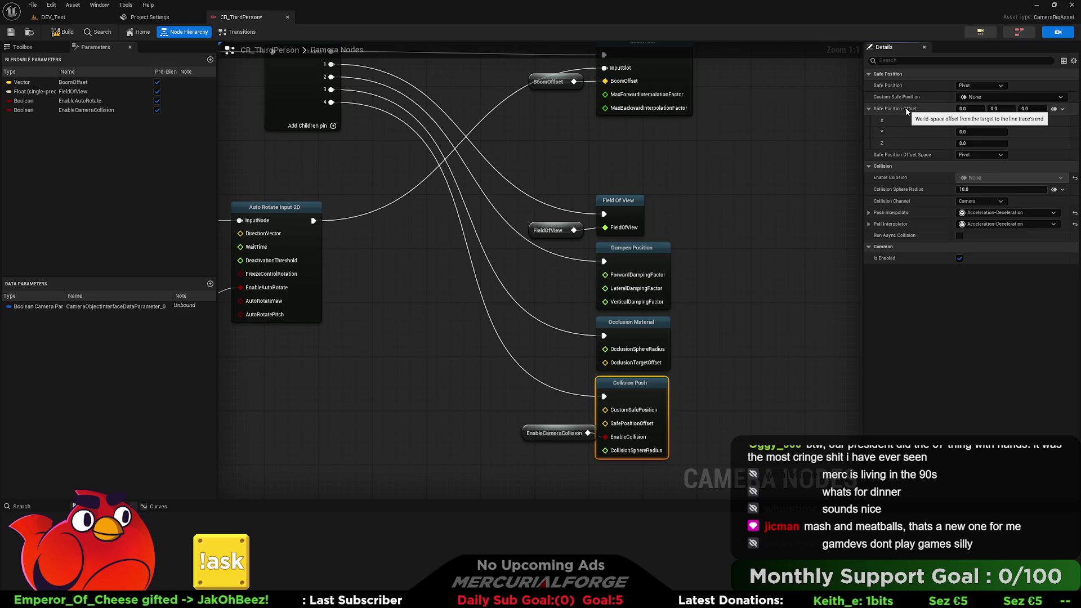
click(1032, 109)
text(0.99)
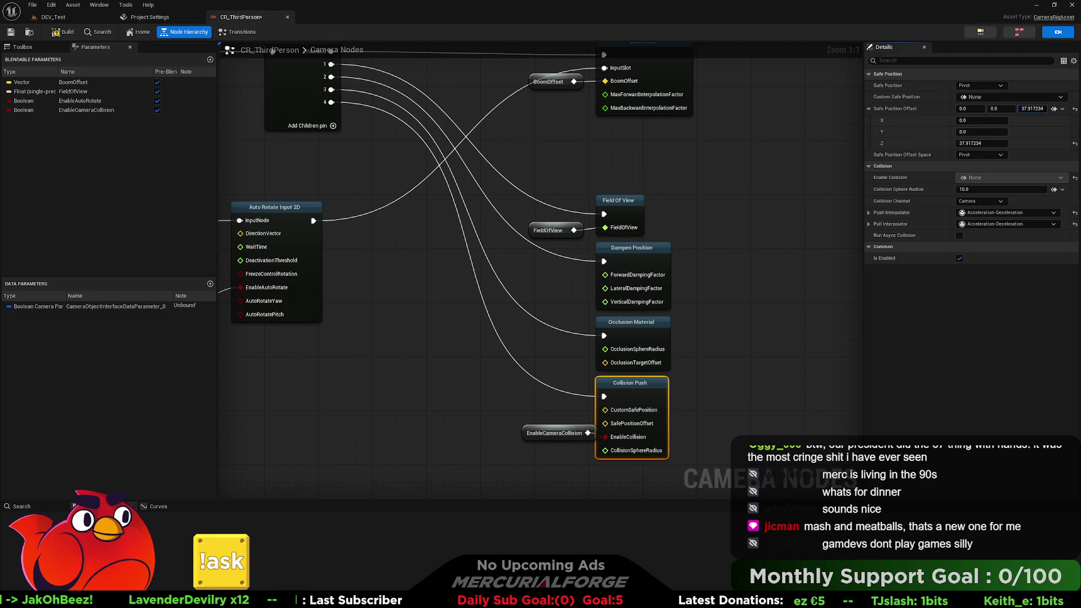
click(53, 17)
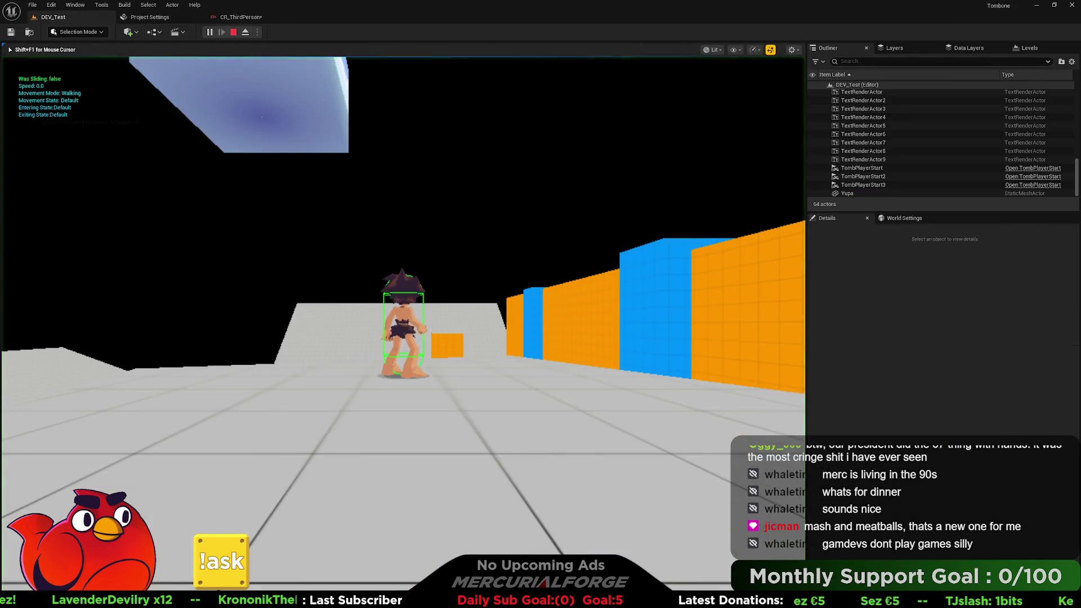
click(219, 62)
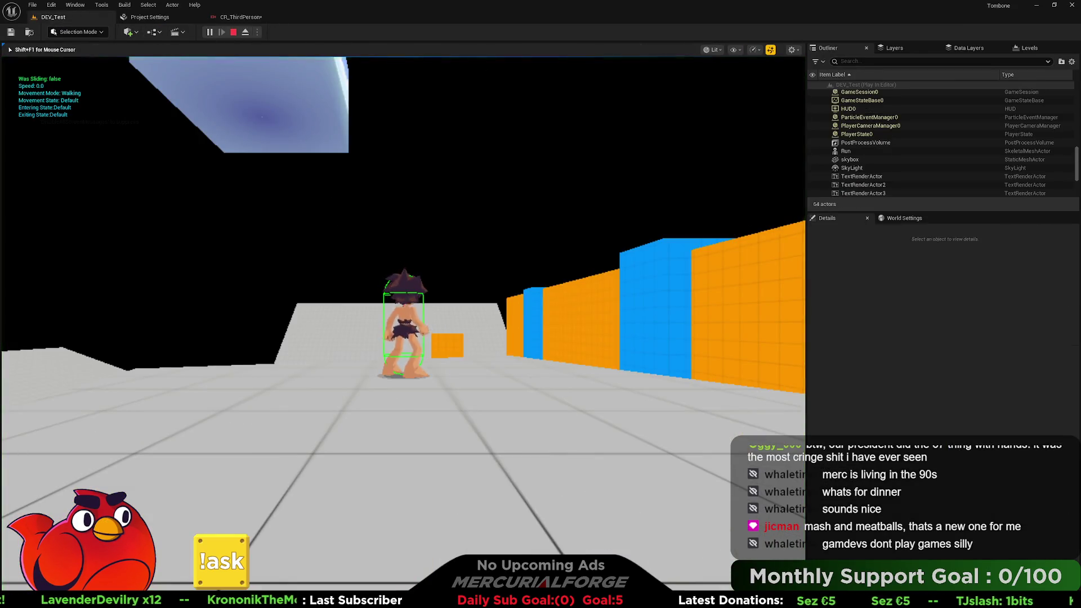
key(w)
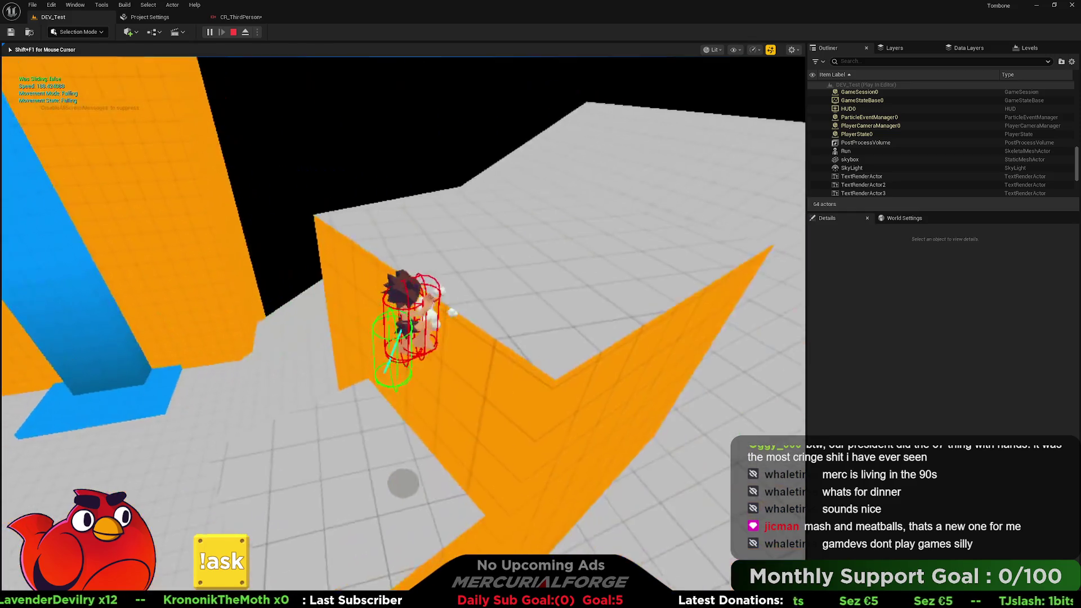
key(space)
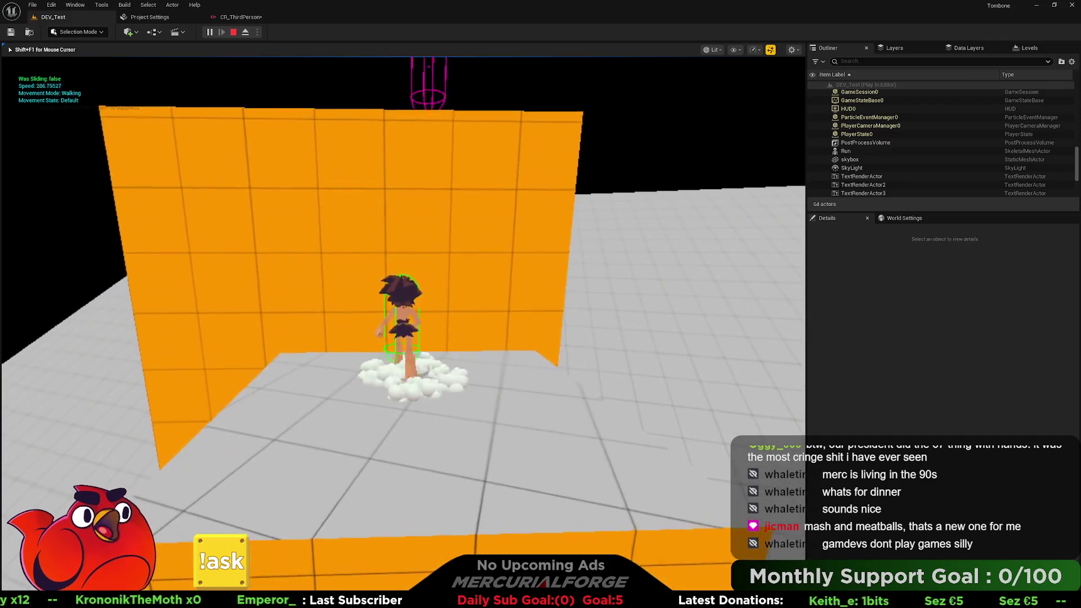
key(space)
key(space)
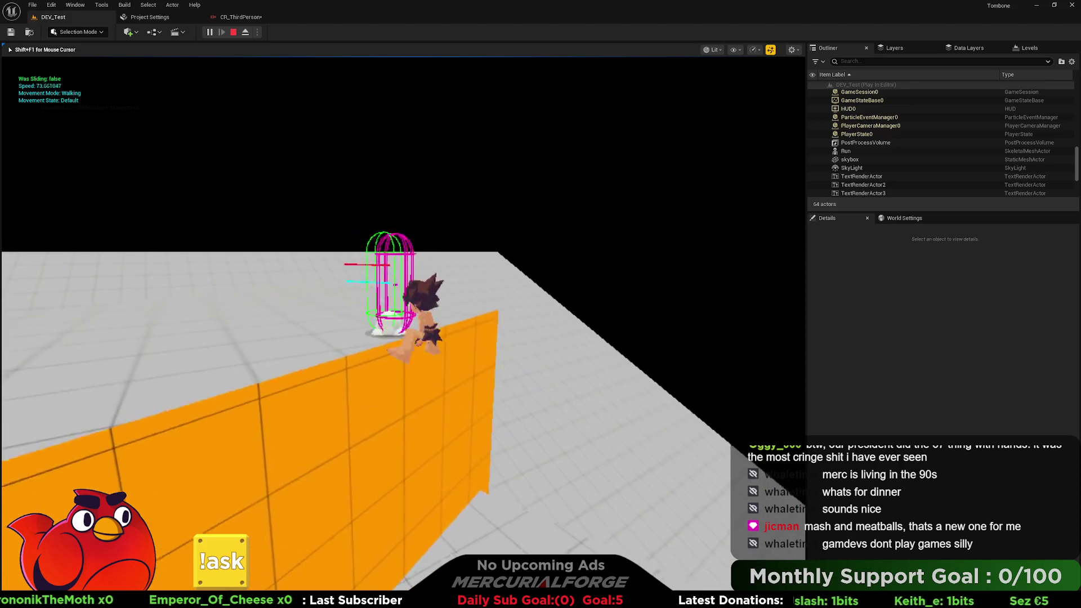
key(space)
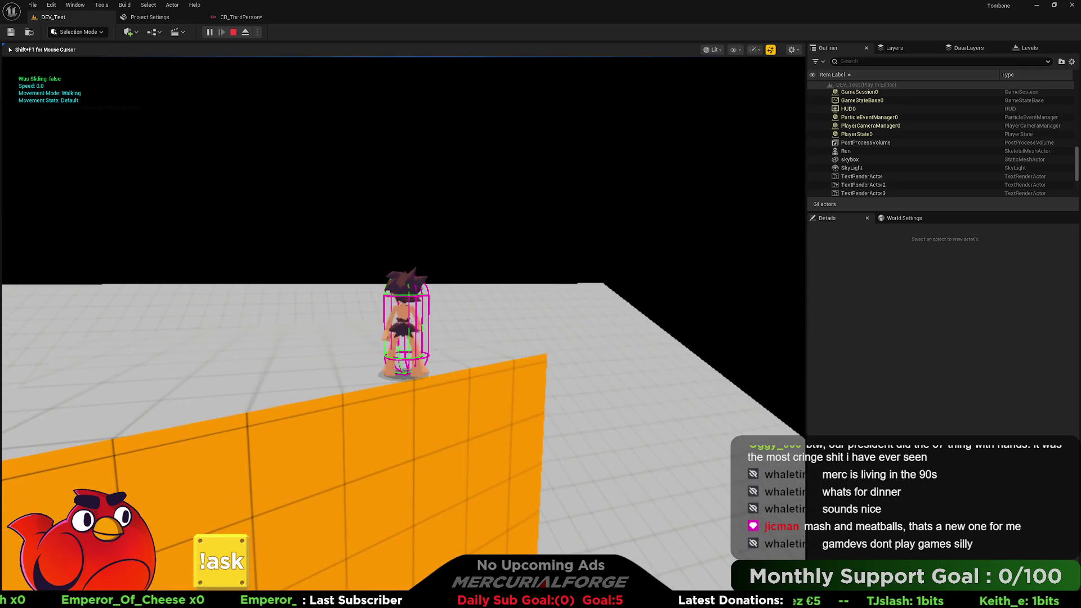
key(Escape)
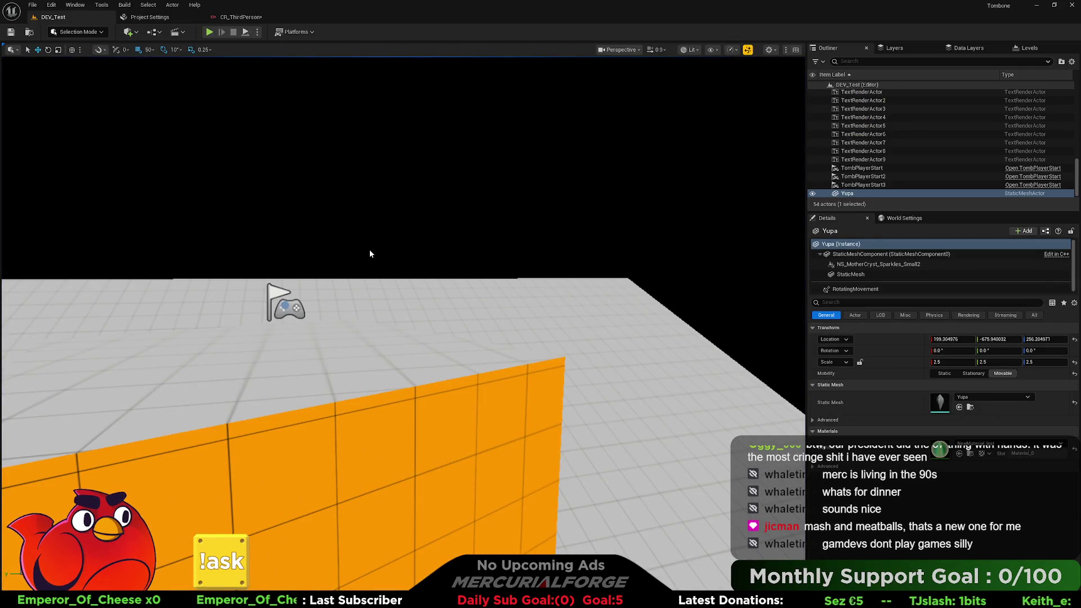
click(243, 17)
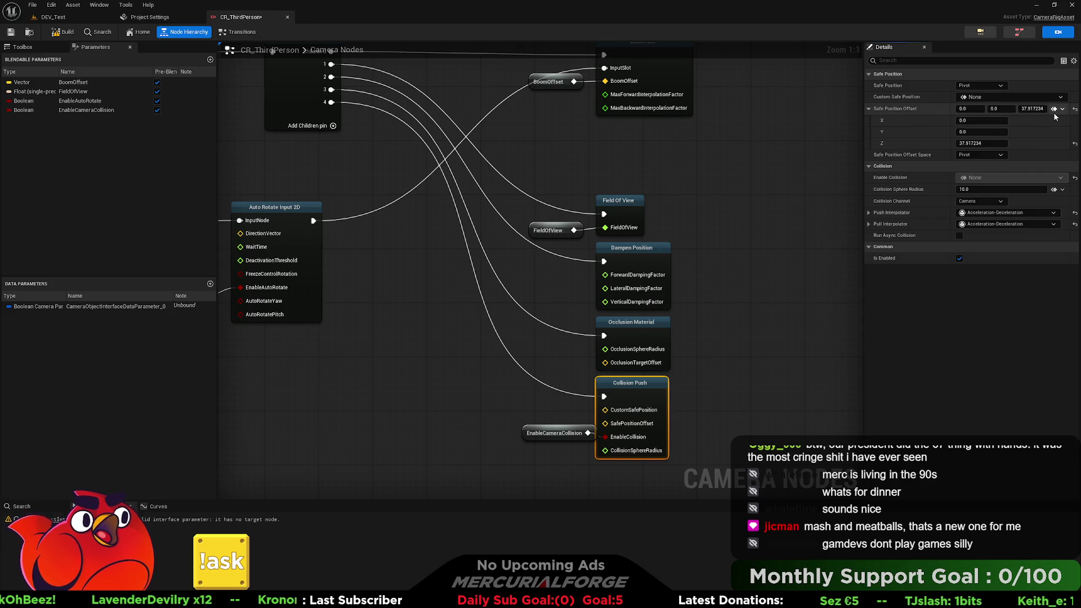
Lower Collision Push's Safe Position Offset Z to -135.1, rebuild the rig, and return to DEV_Test.
drag(1032, 109, 1013, 109)
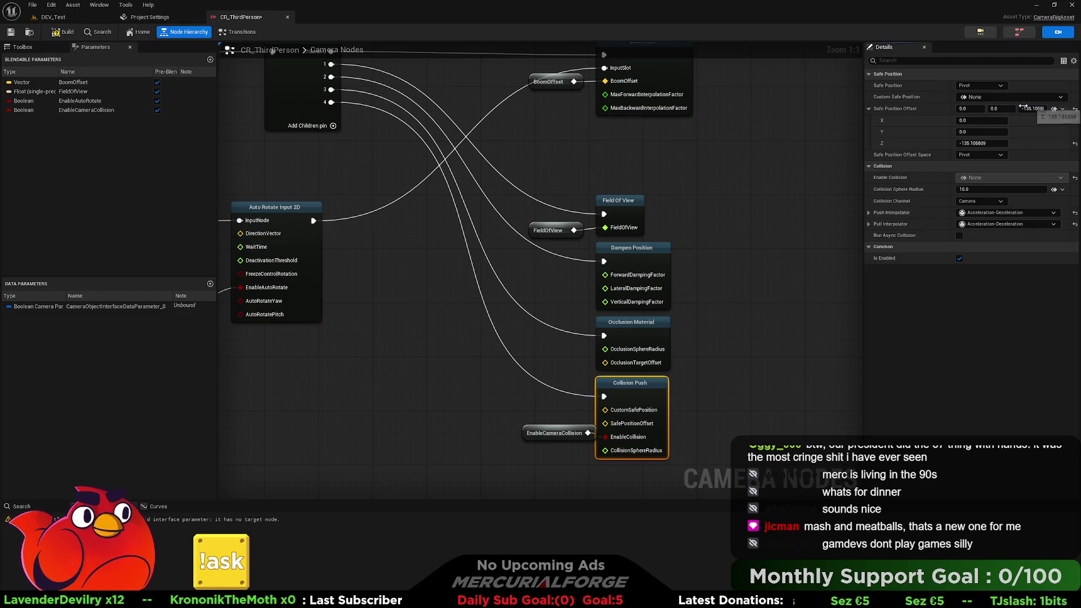
click(54, 32)
click(54, 17)
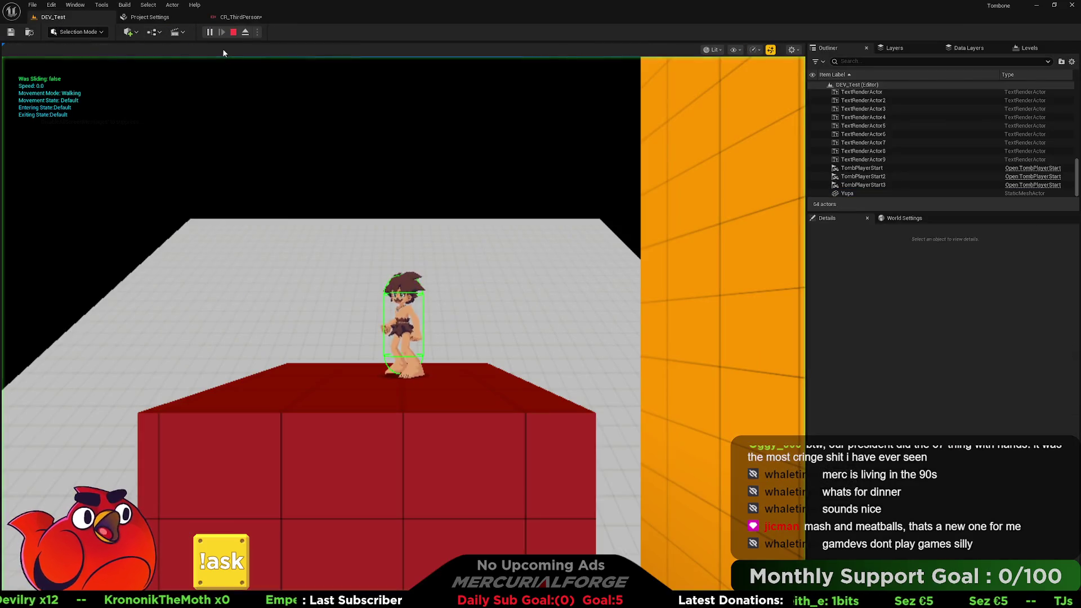
click(224, 59)
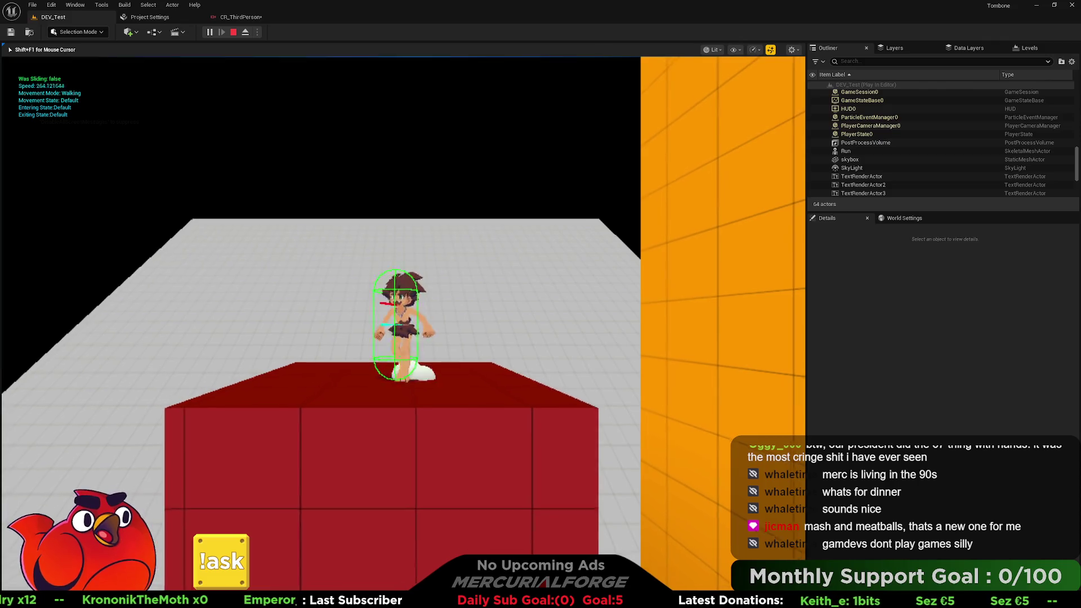
key(w)
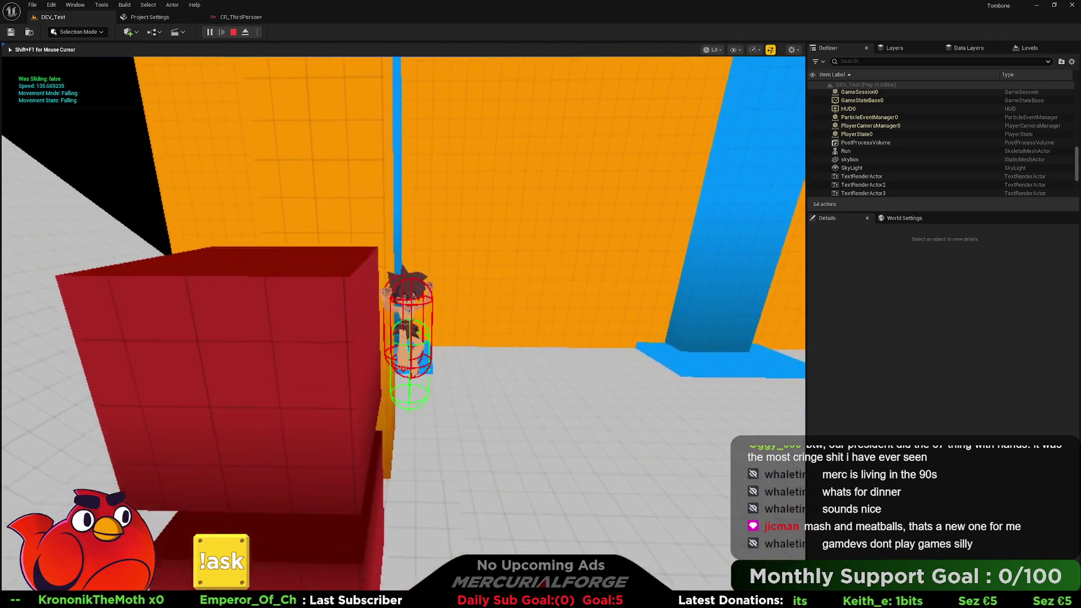
key(w)
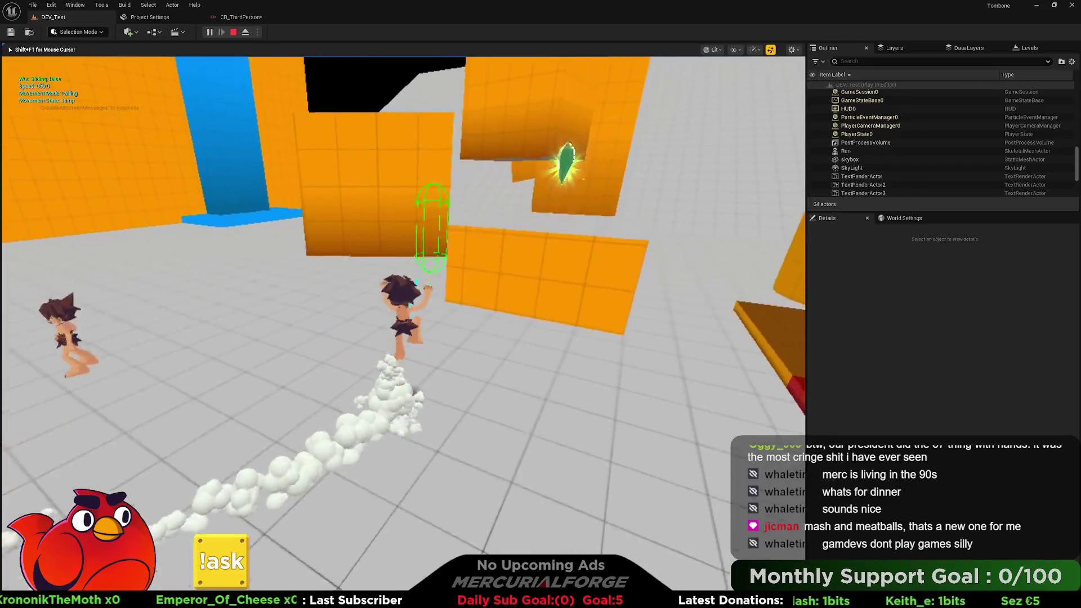
key(space)
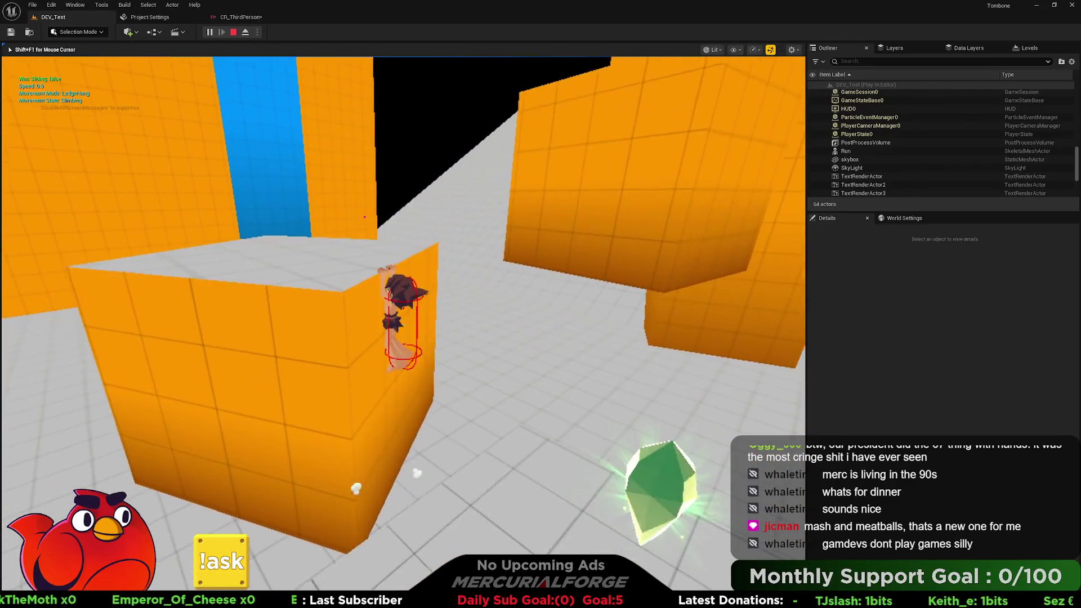
key(s)
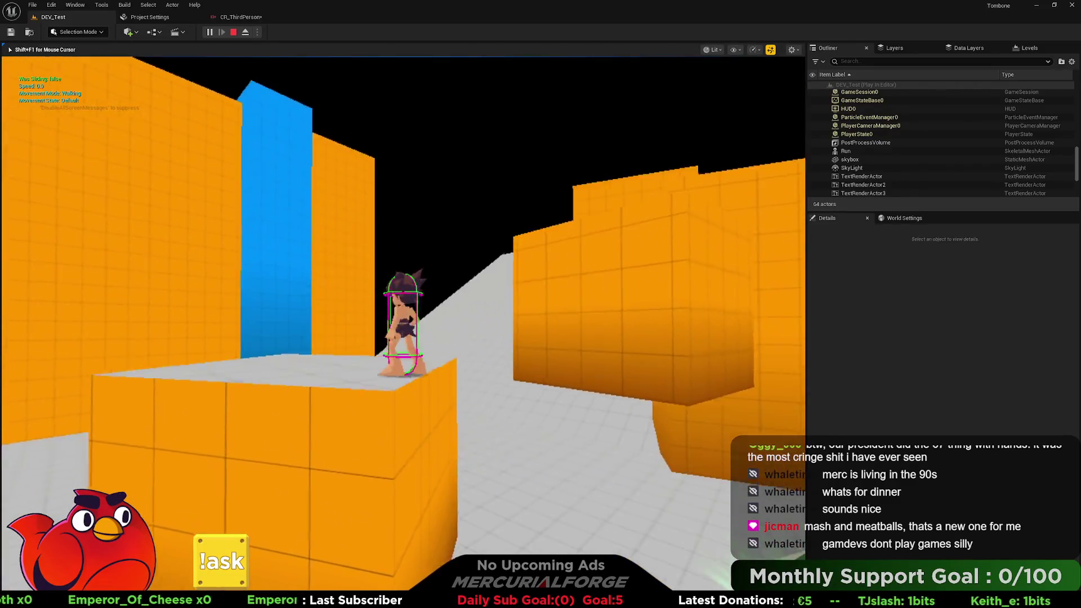
key(space)
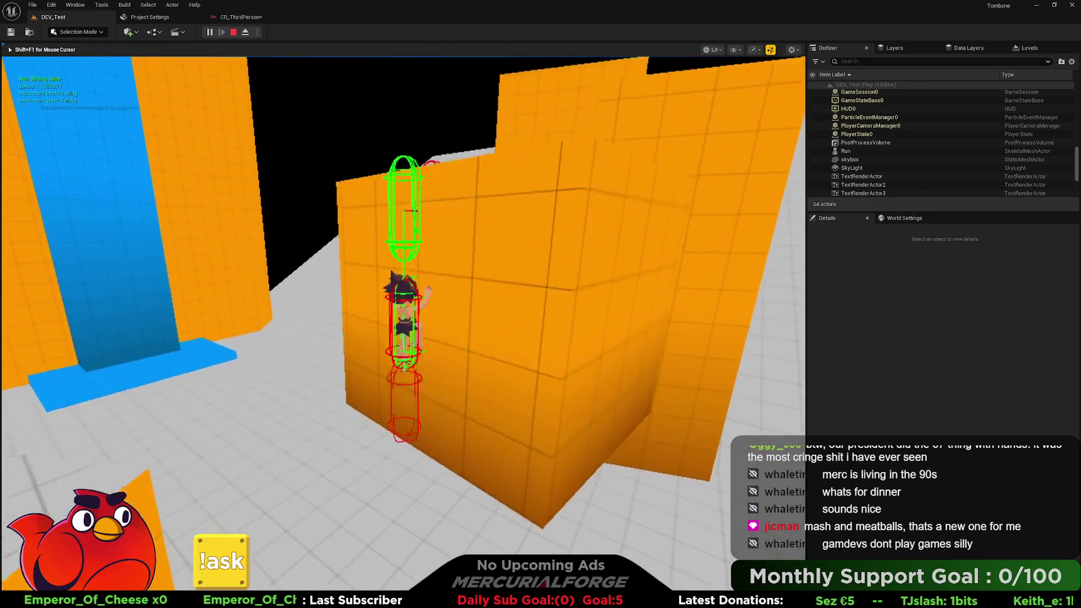
key(Escape)
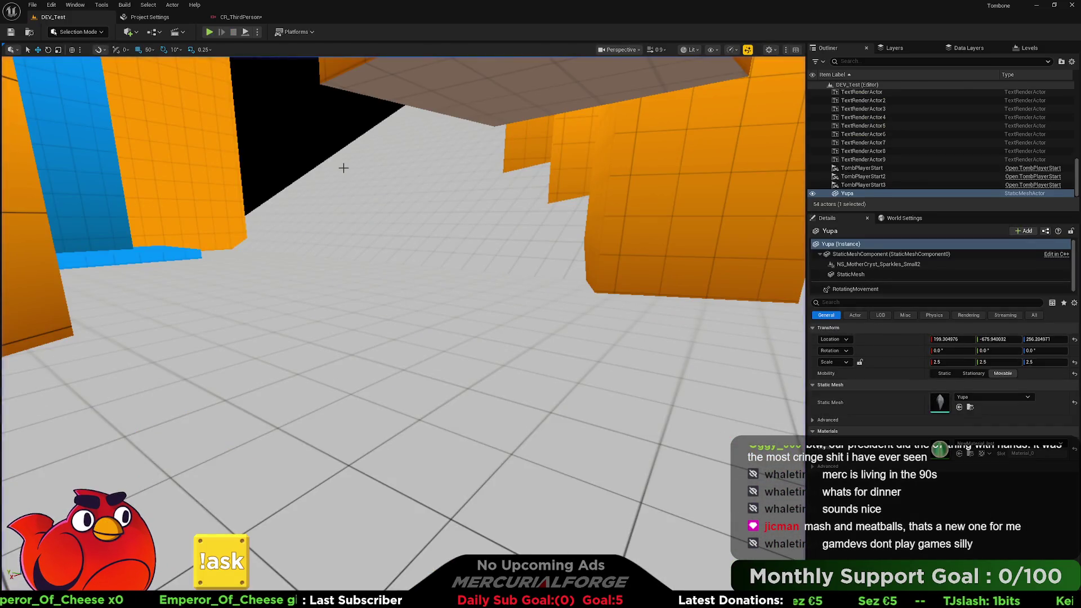
click(241, 17)
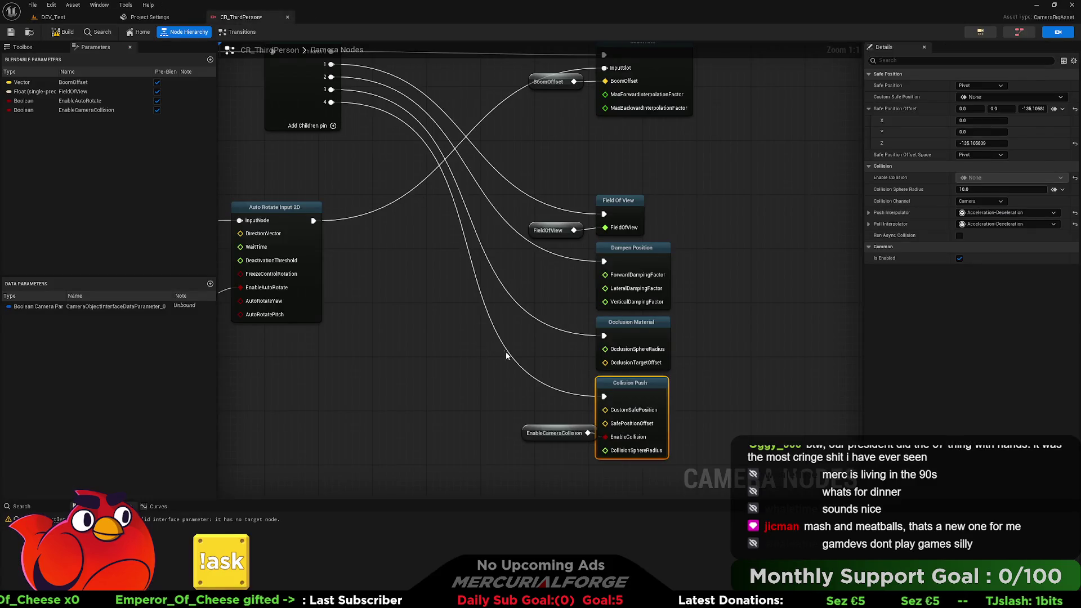
Delete the EnableCameraCollision node, reset Collision Push's Safe Position Offset to 0, and rebuild the rig.
click(555, 433)
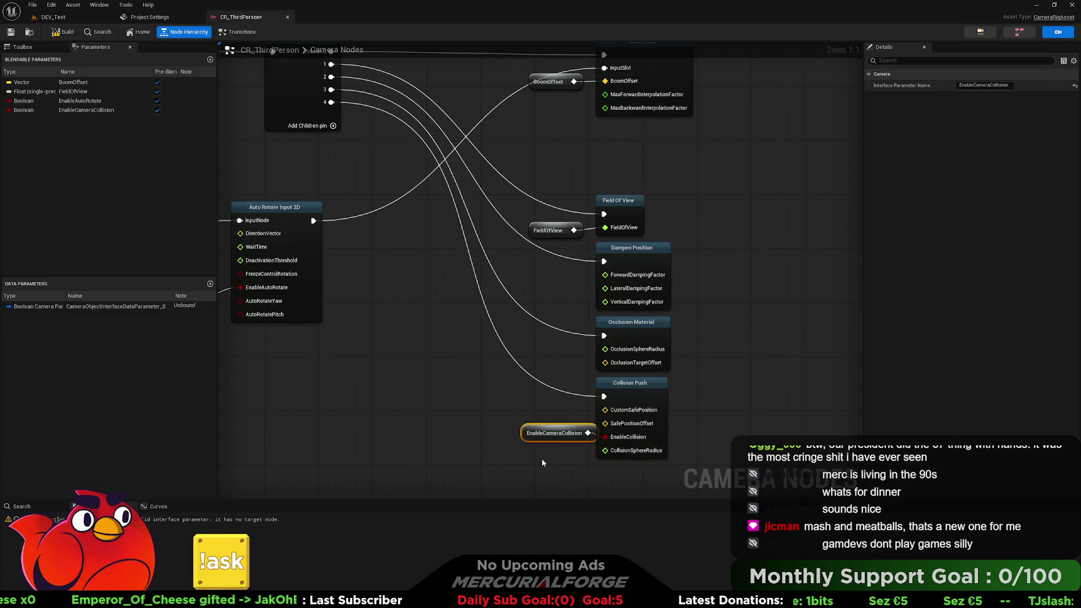
key(Delete)
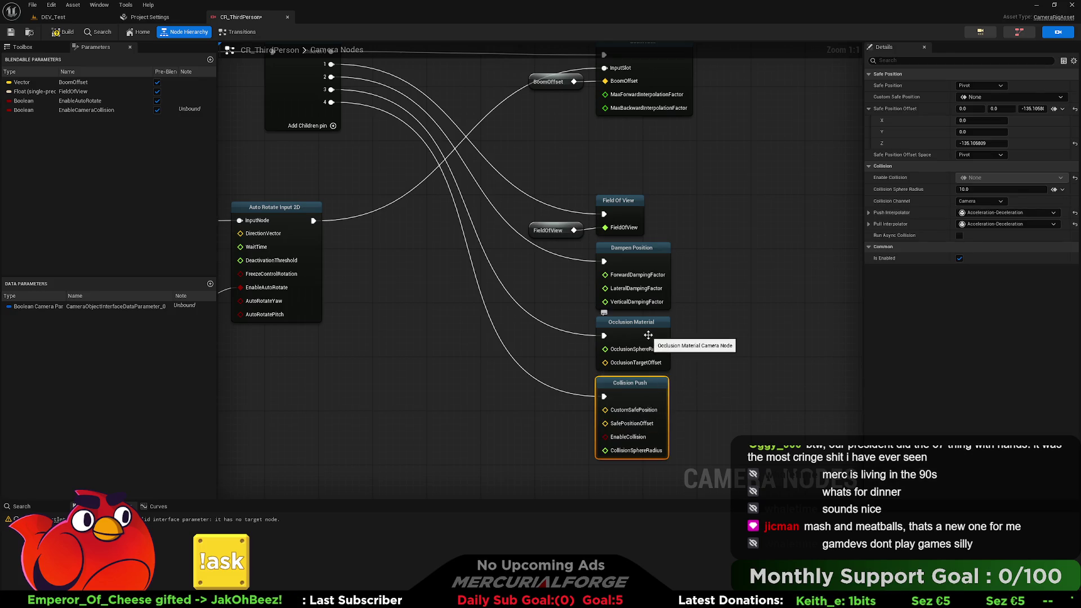
click(648, 335)
click(630, 394)
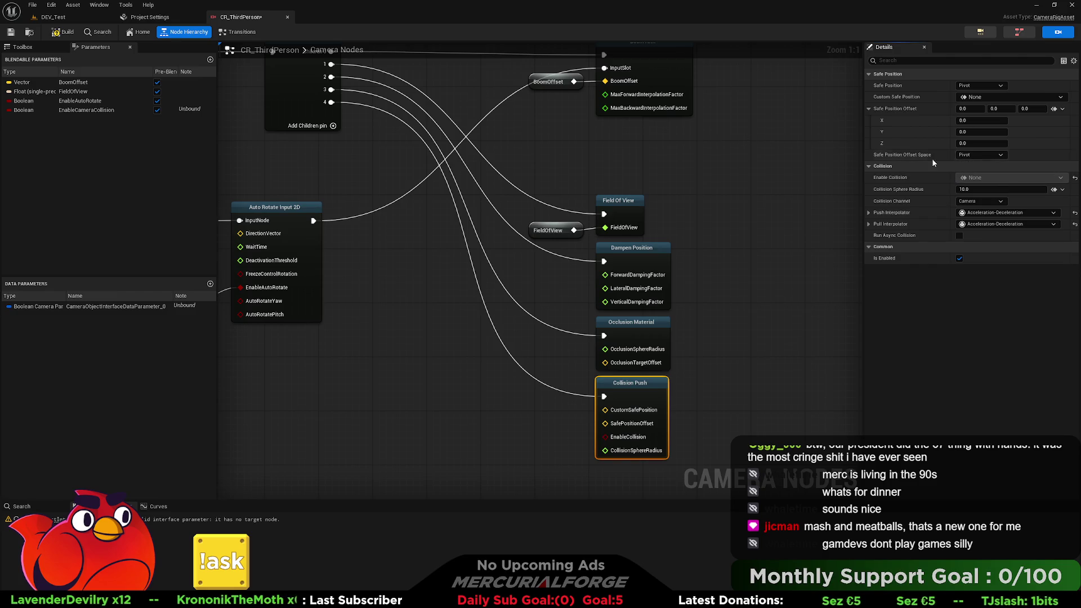
click(66, 31)
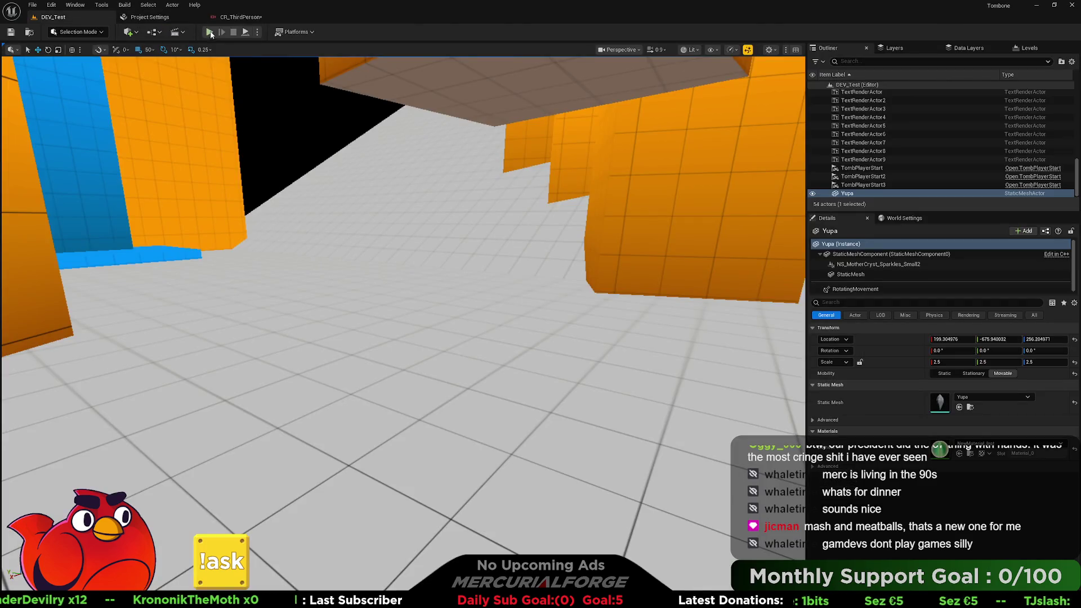
Play-test climbing the 200 CM block with the zeroed offset, then return to the CR_ThirdPerson rig.
click(210, 32)
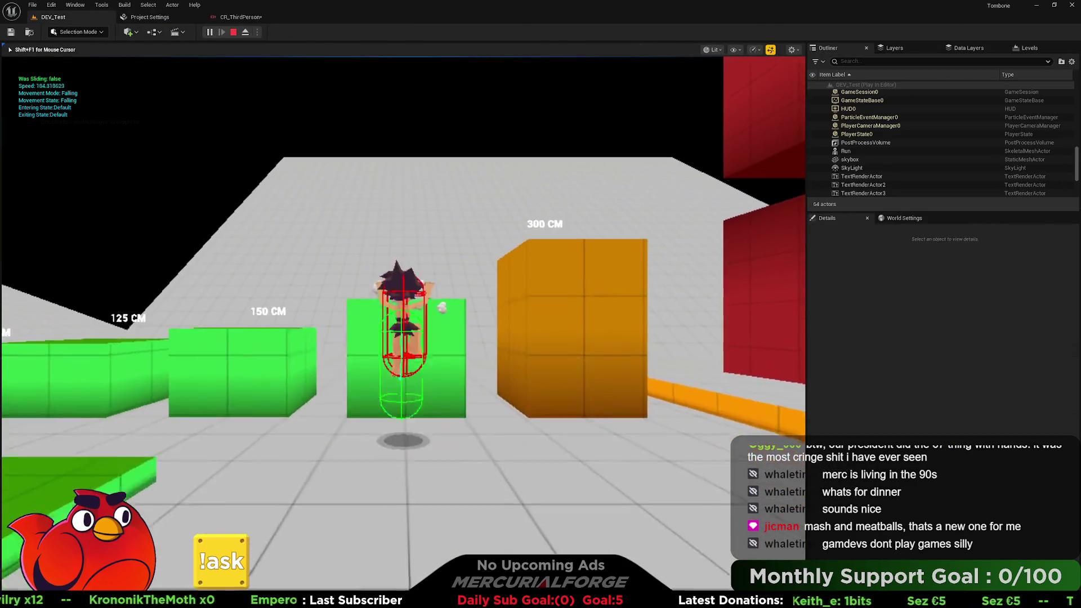
key(space)
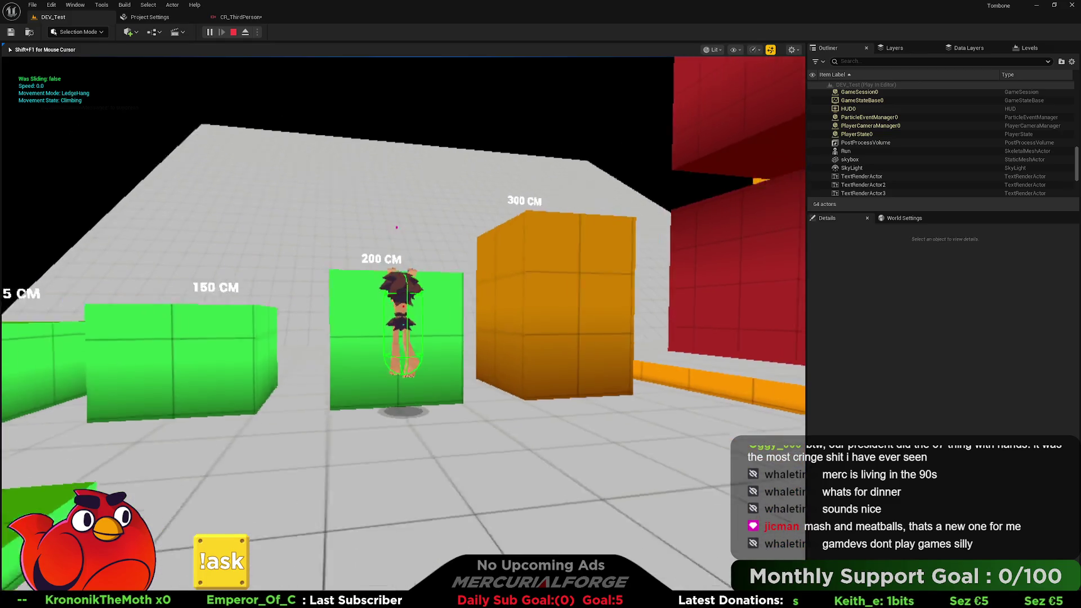
key(space)
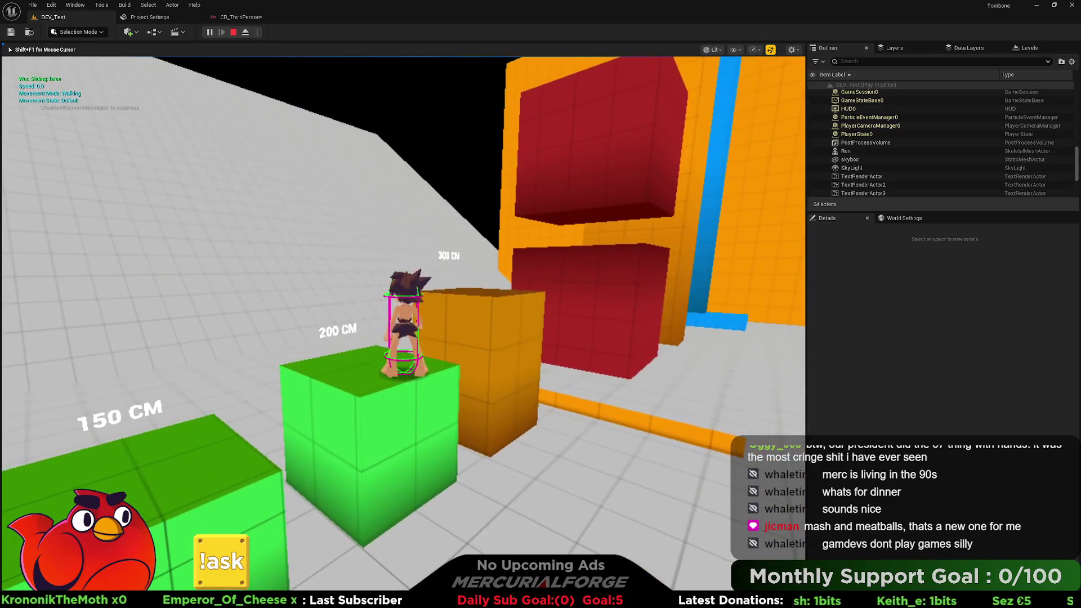
key(Escape)
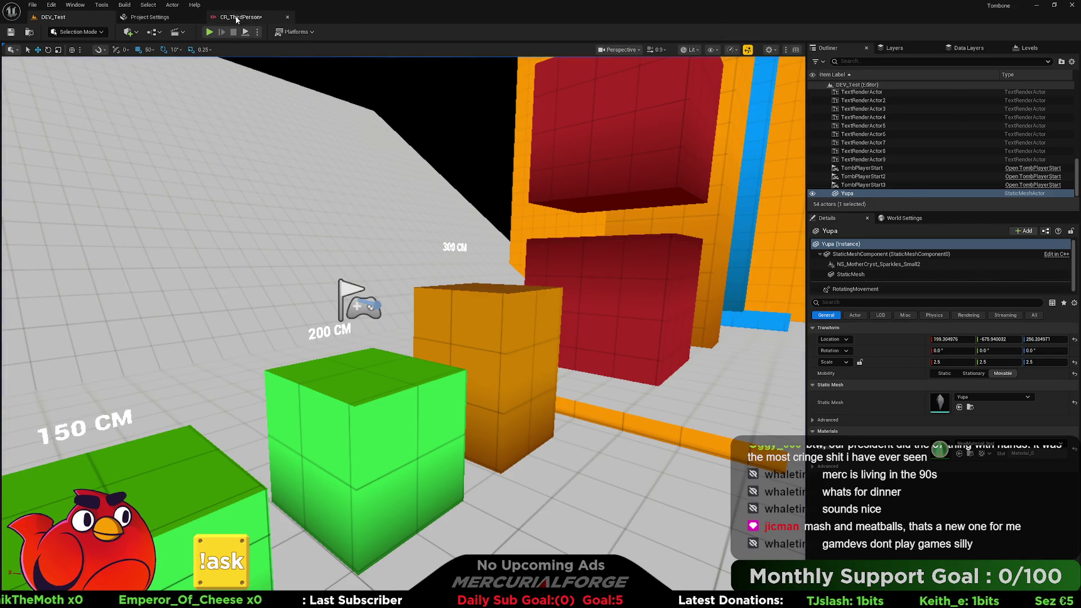
click(241, 17)
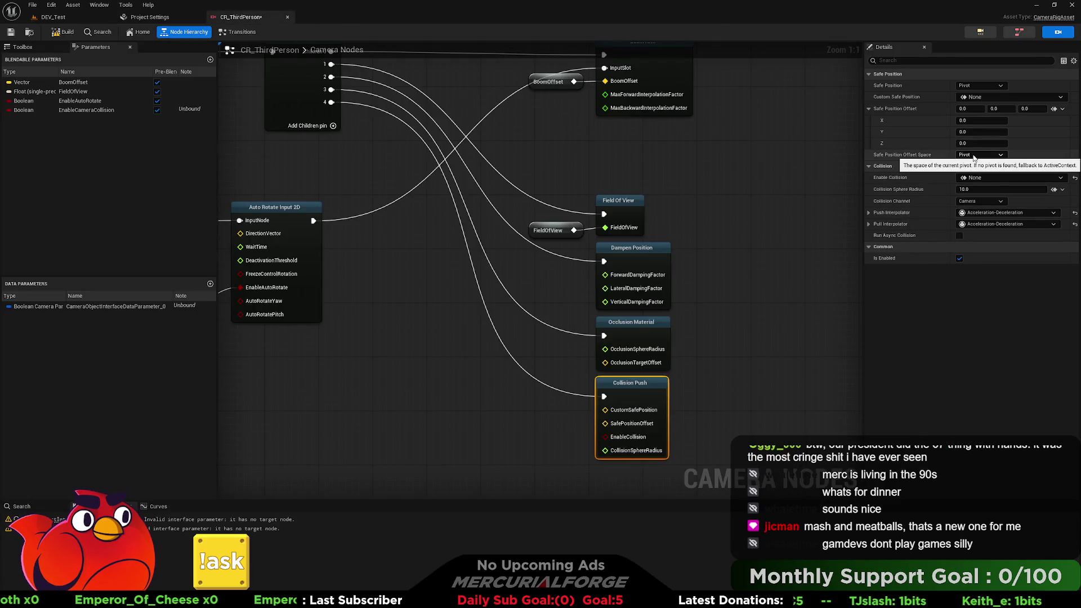
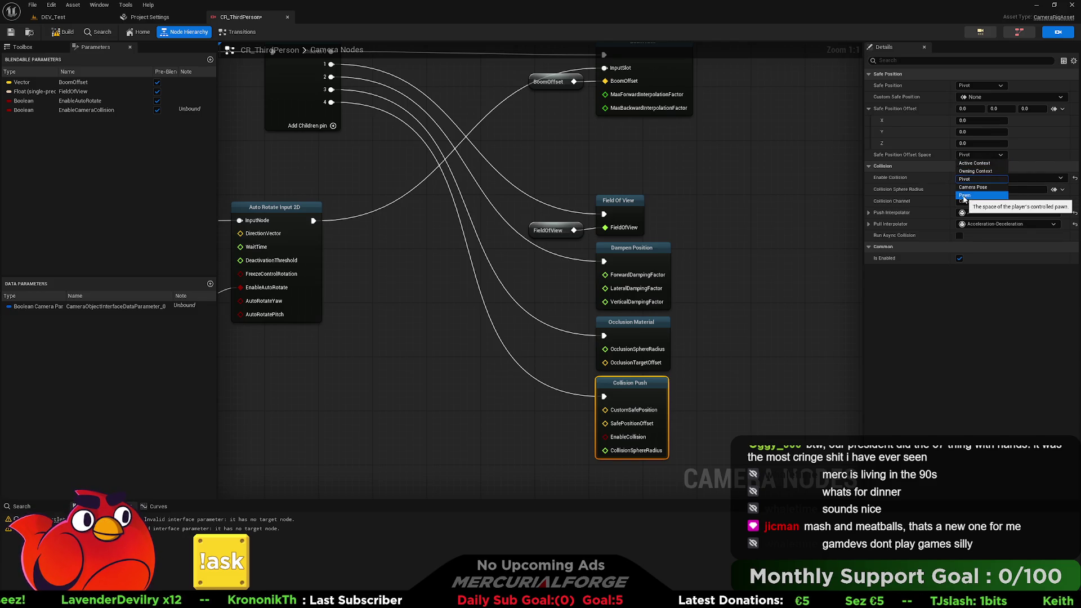
Set the Collision Push safe position offset space to Pawn, with Z offset about -231.9.
click(966, 196)
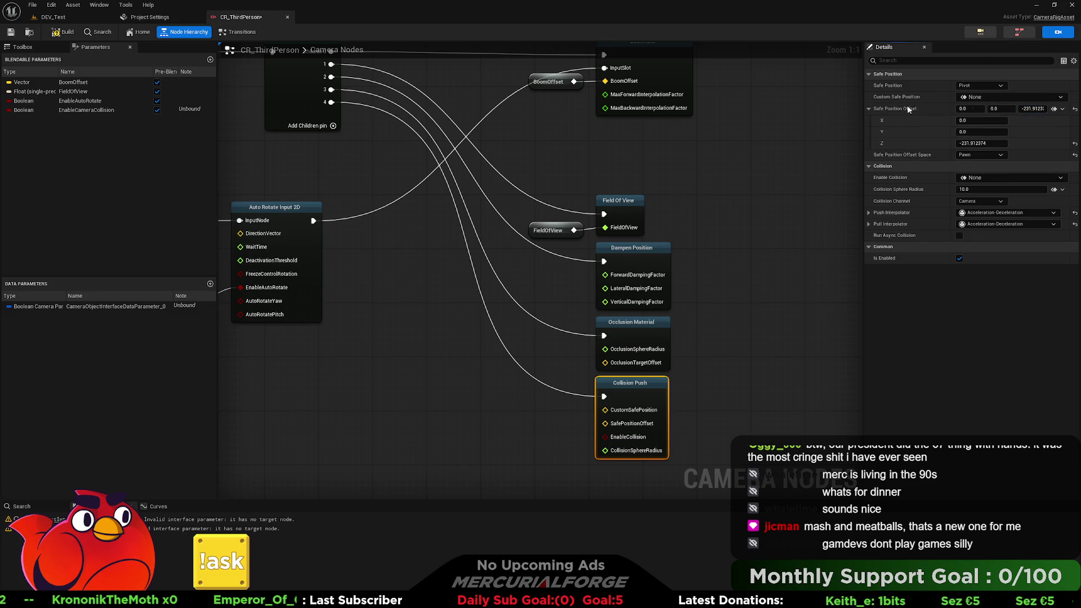
Start a play test of the DEV_Test level.
click(54, 33)
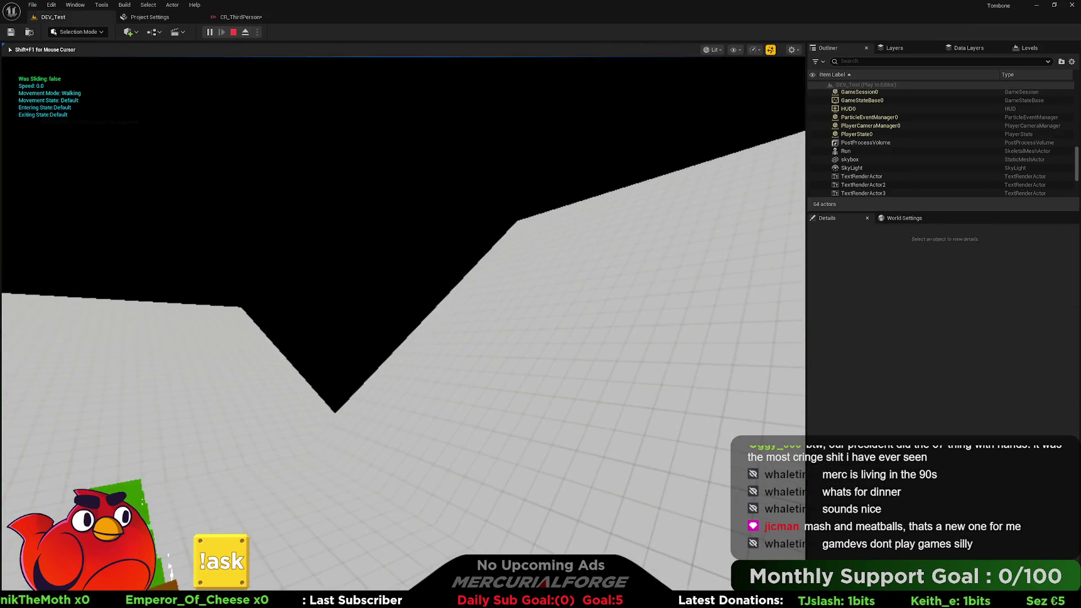
Jump and run the character around DEV_Test, then stop and return to CR_ThirdPerson.
key(space)
key(w)
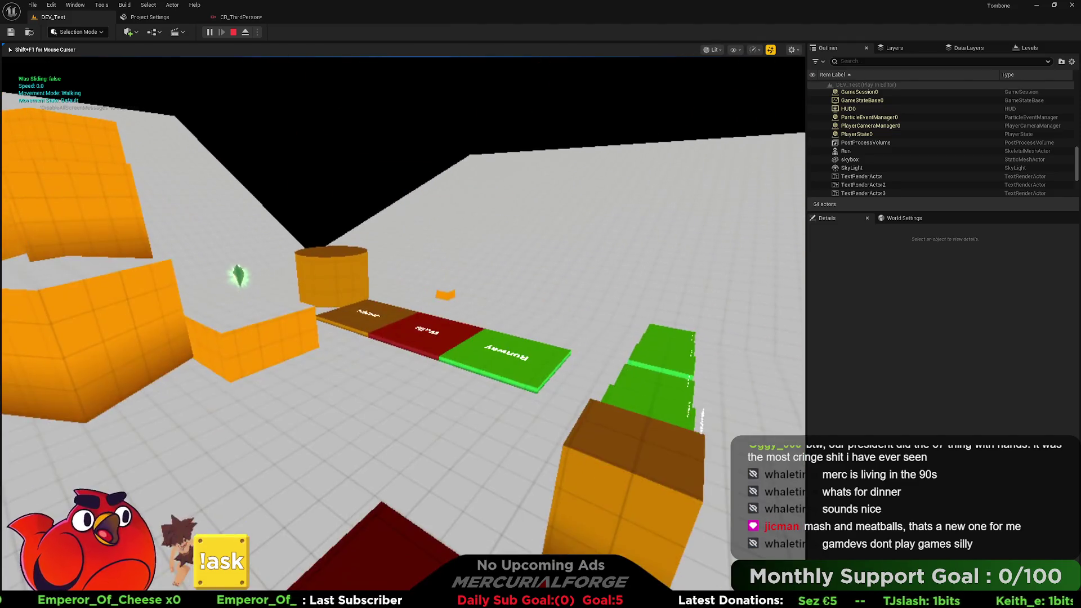
key(space)
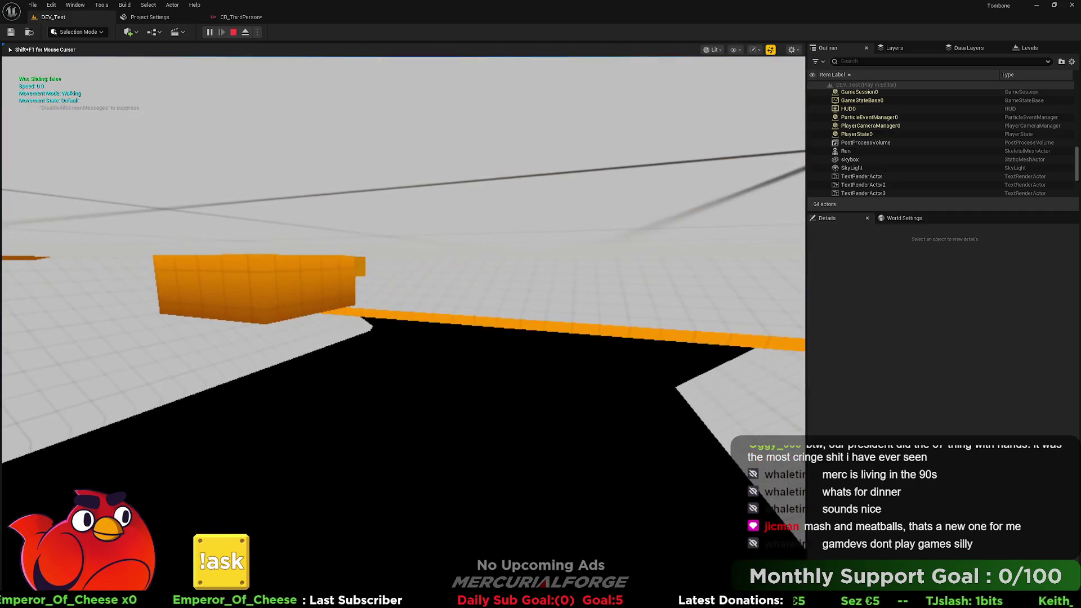
key(Escape)
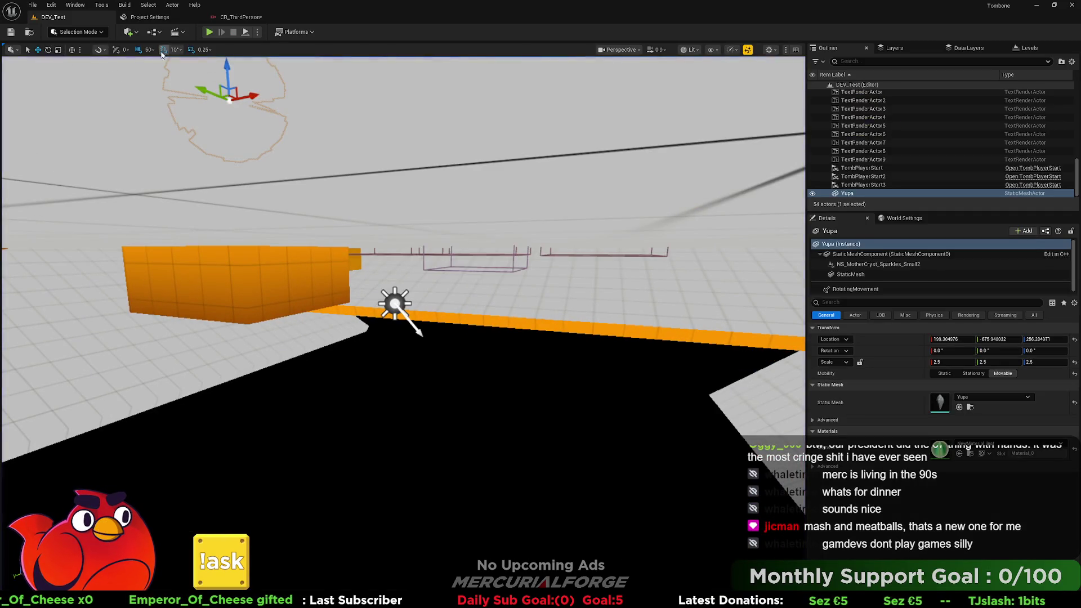
click(241, 17)
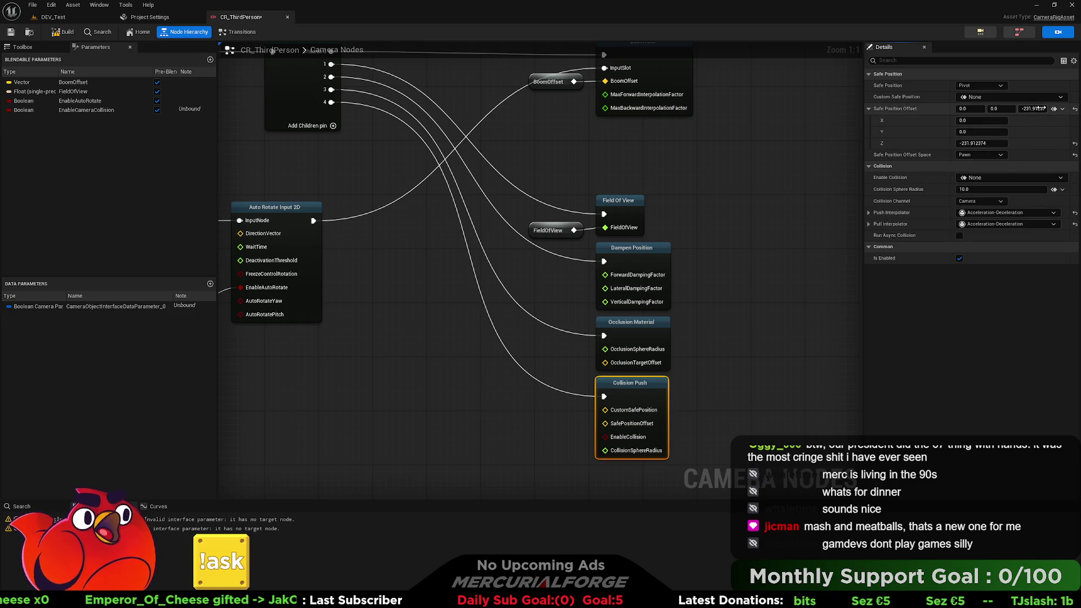
Reset the Collision Push offset to 0,0,0 in Pivot space, then replay DEV_Test.
drag(1033, 109, 1064, 109)
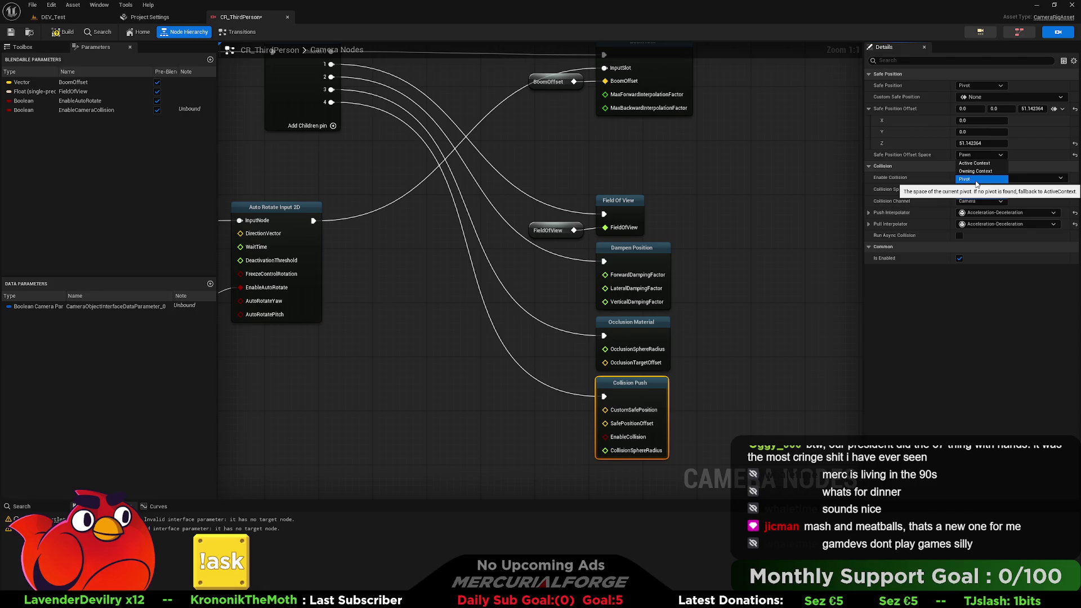
click(977, 179)
click(1075, 110)
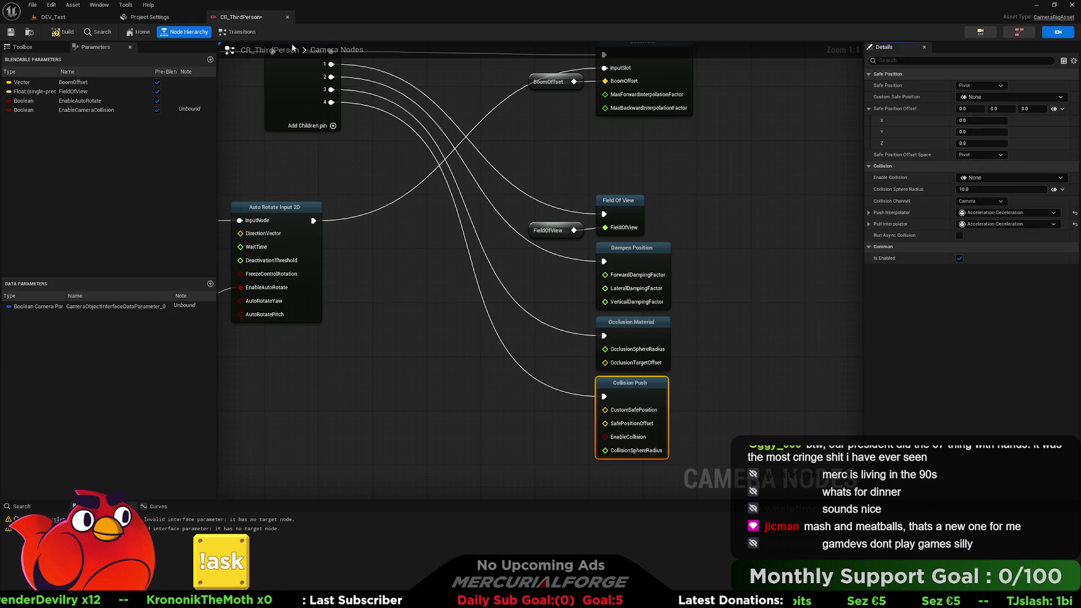
click(66, 20)
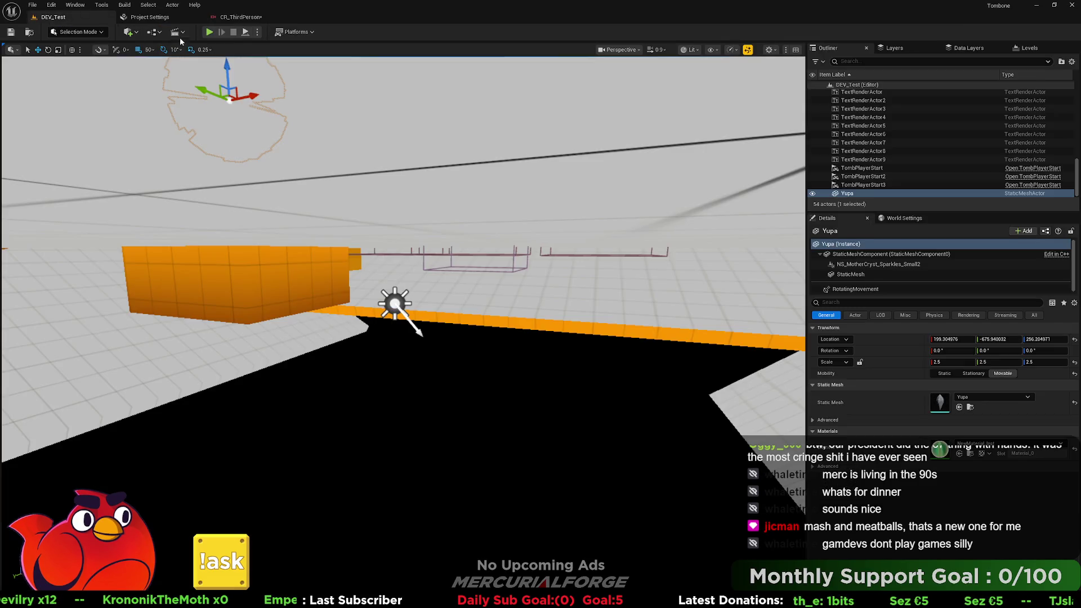
click(209, 32)
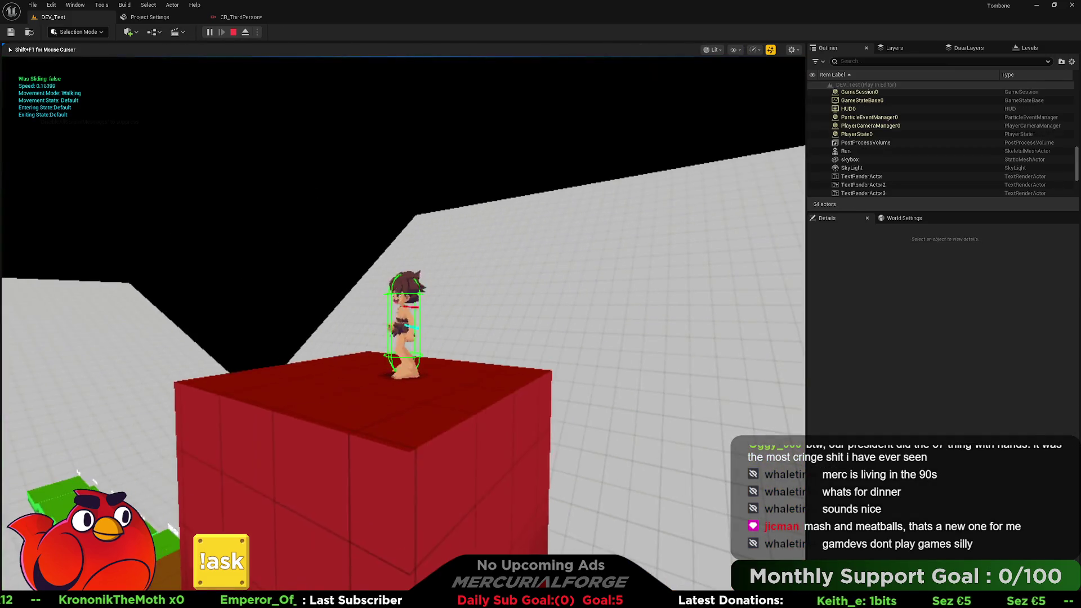
Run the character off the red block past the orange blocks, swinging the camera to a top view.
key(w)
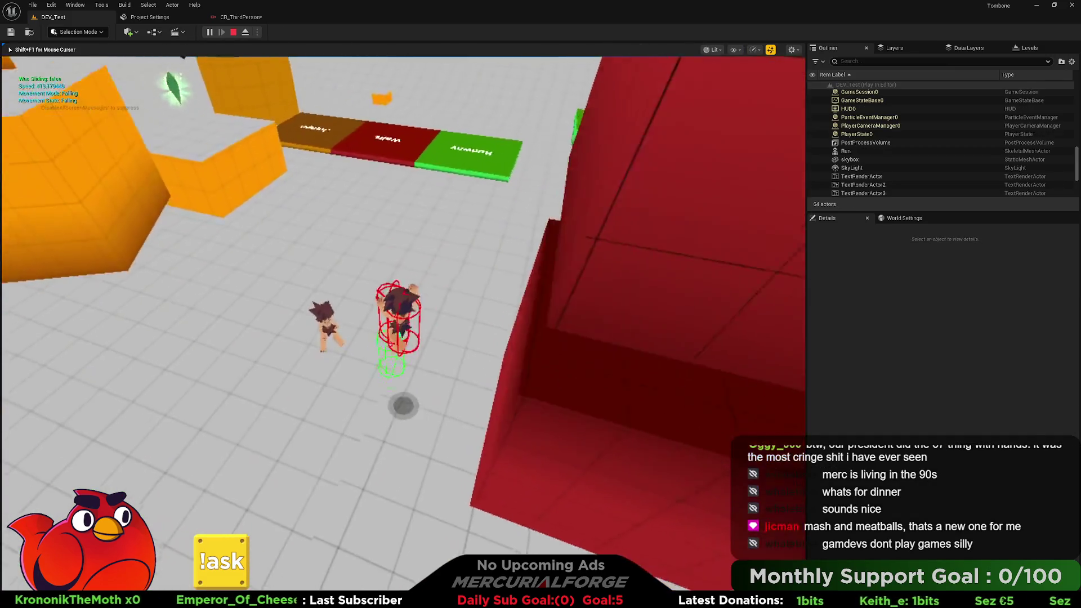
key(w)
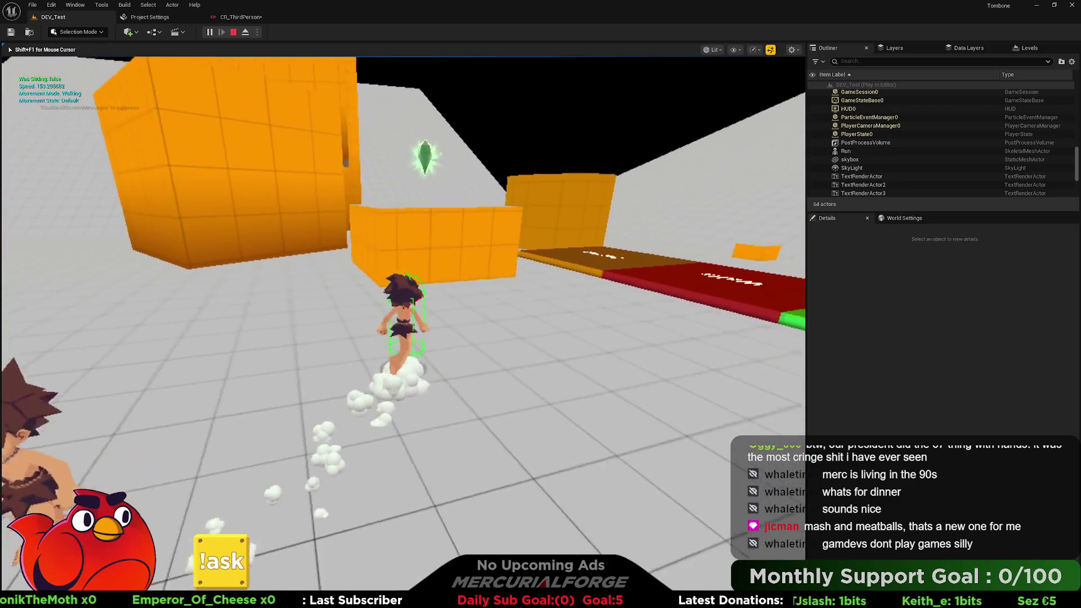
key(w)
key(w)
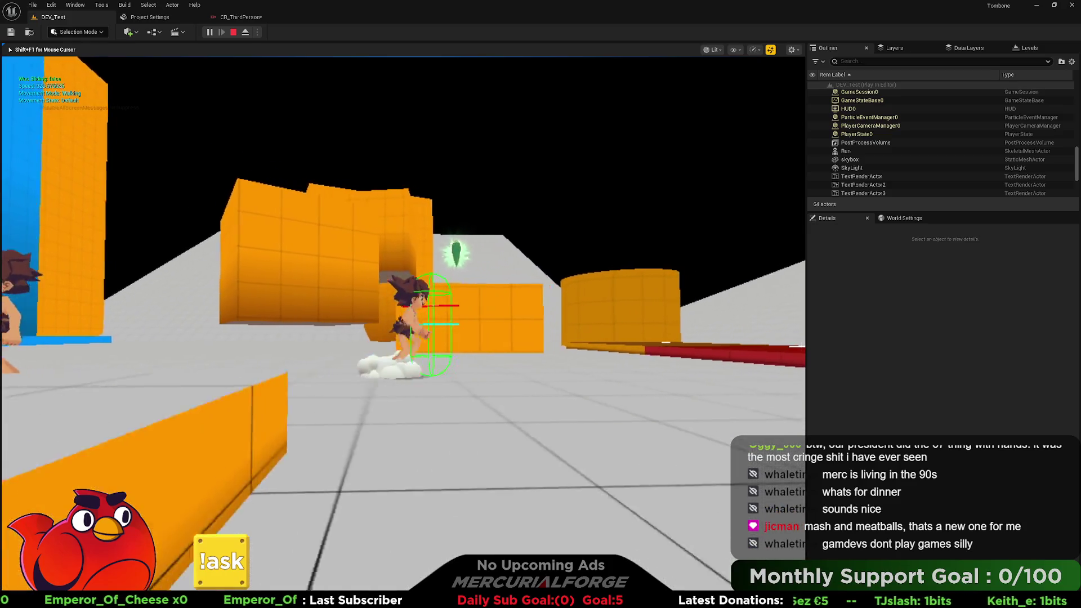
key(w)
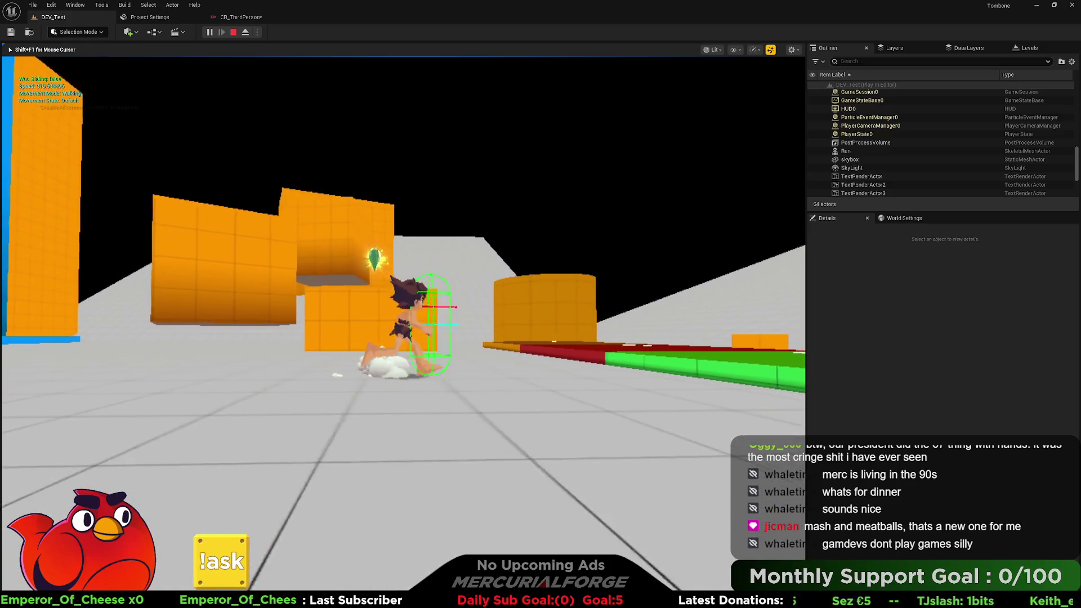
key(w)
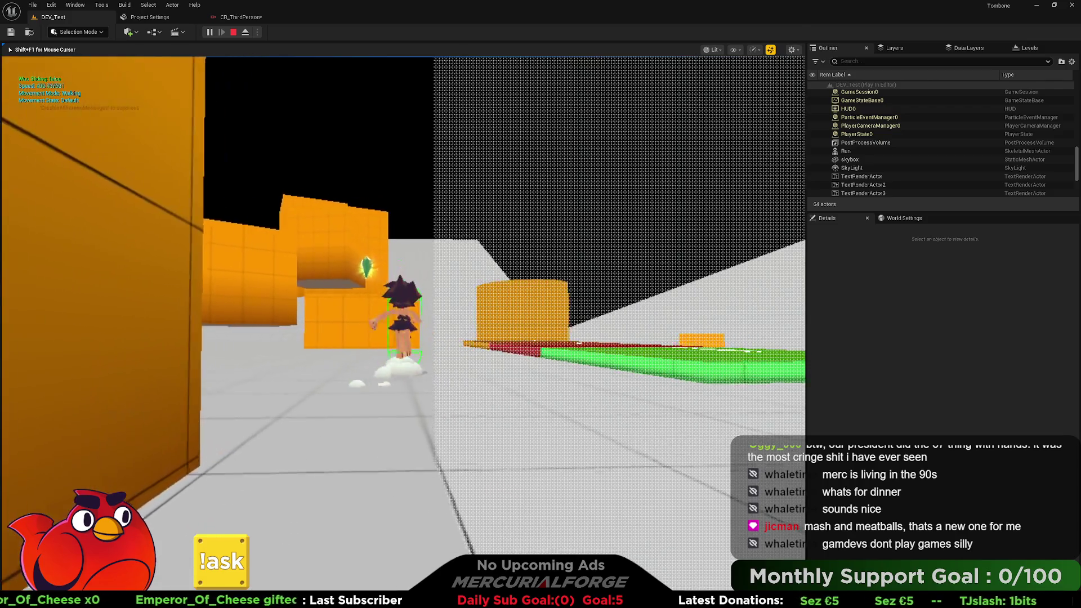
key(w)
key(w)
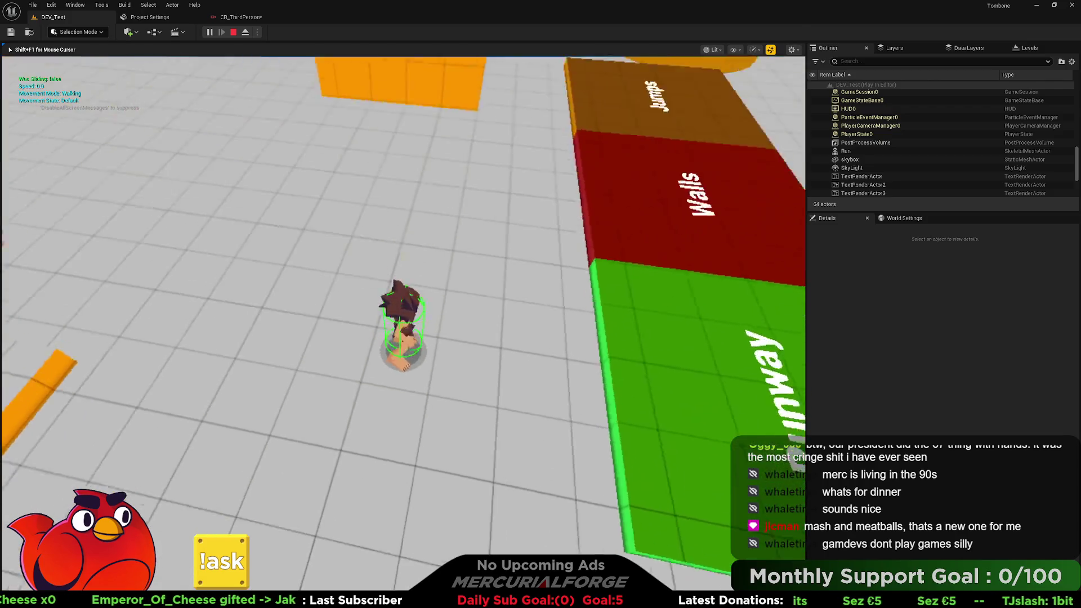
Jump onto the orange wall, hang from and climb its ledge, then stop the play test.
key(w)
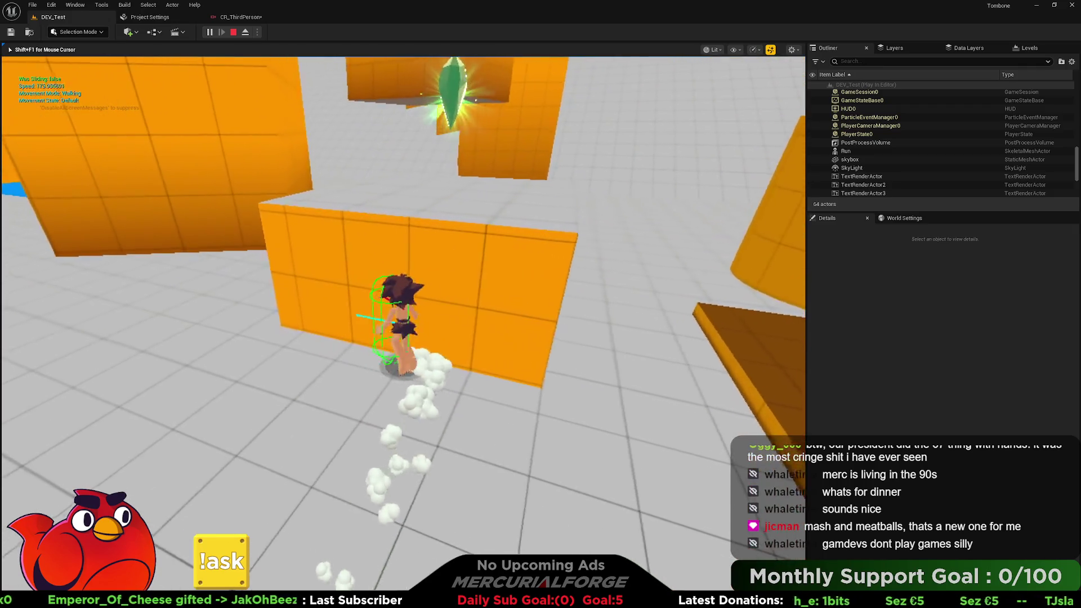
key(space)
key(w)
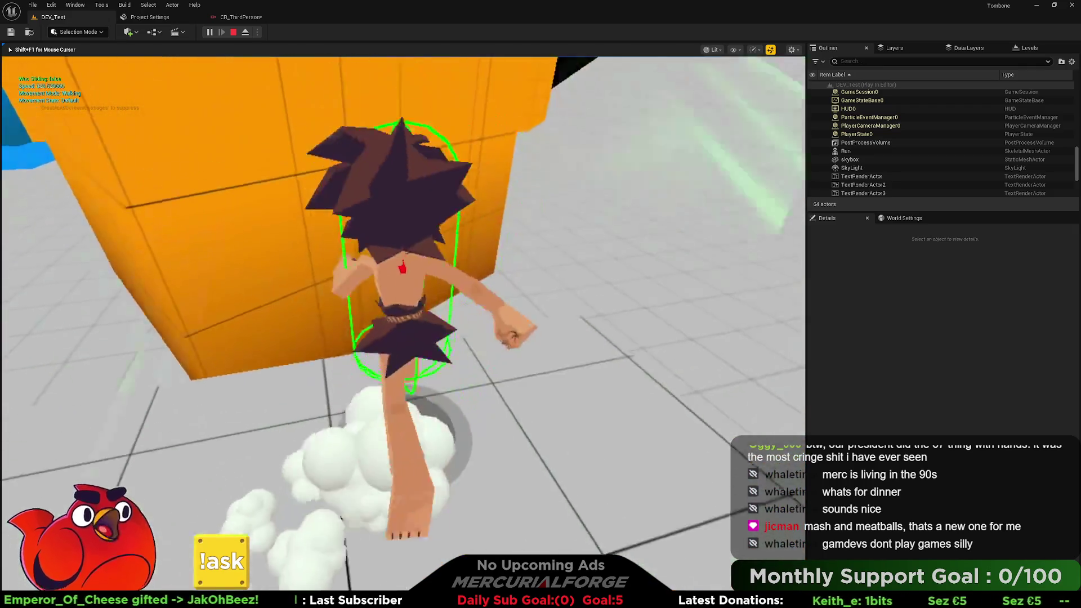
key(space)
key(w)
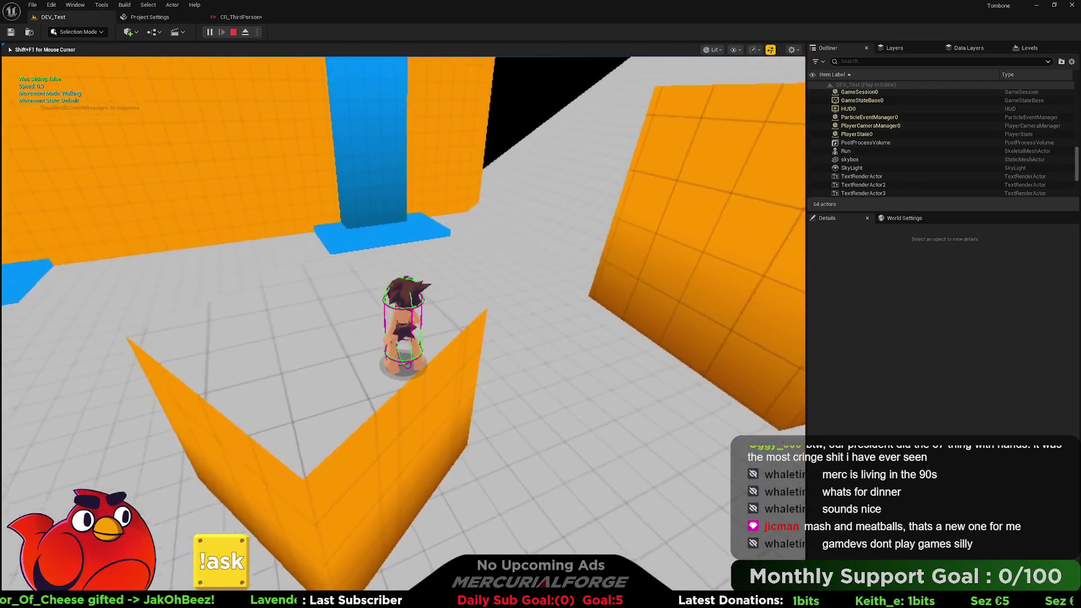
key(space)
key(w)
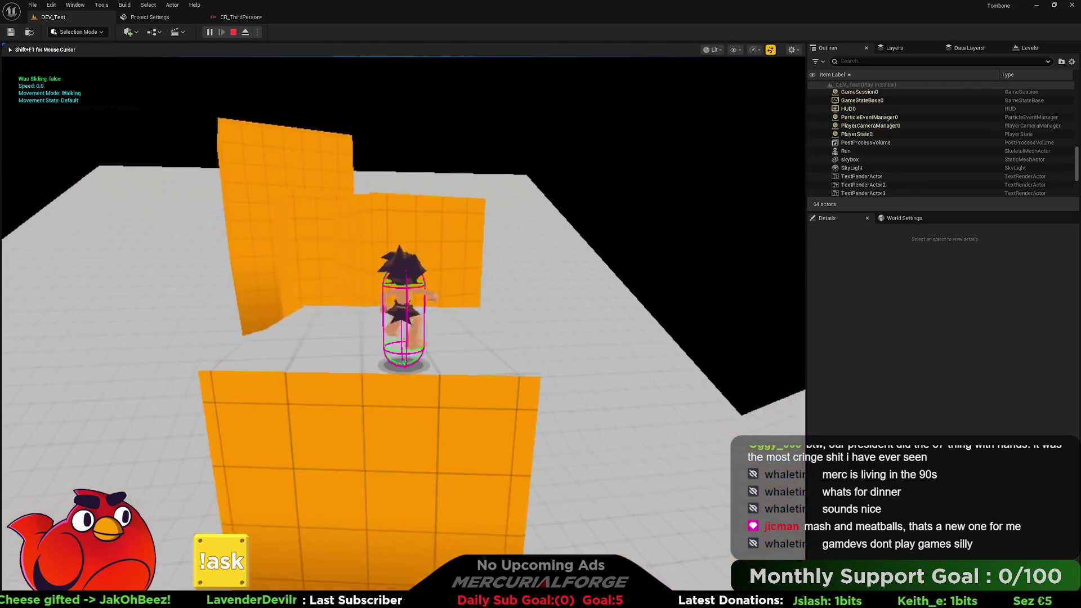
key(w)
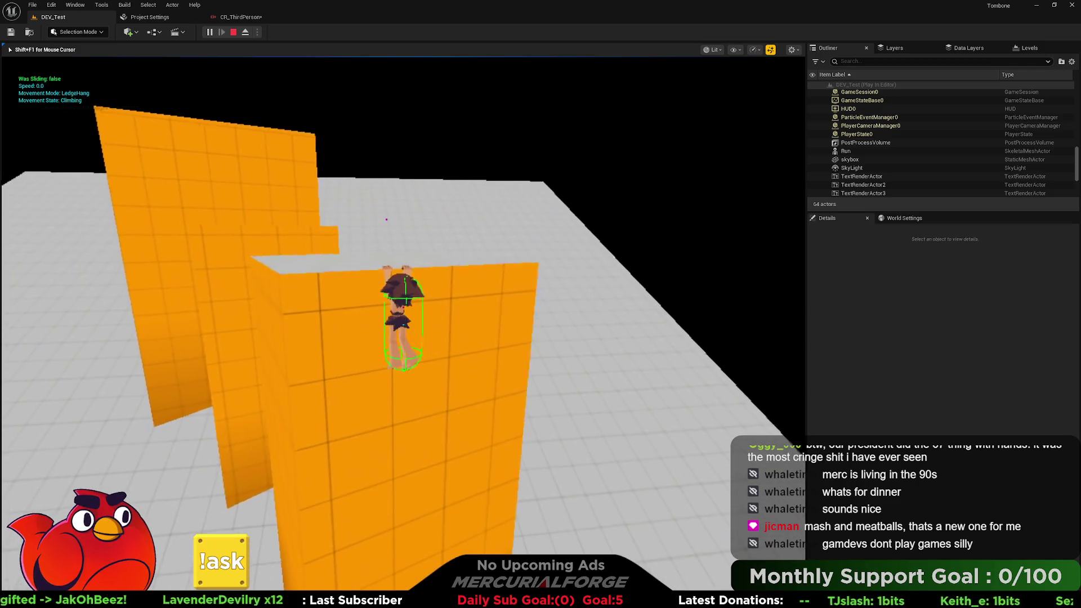
key(space)
key(w)
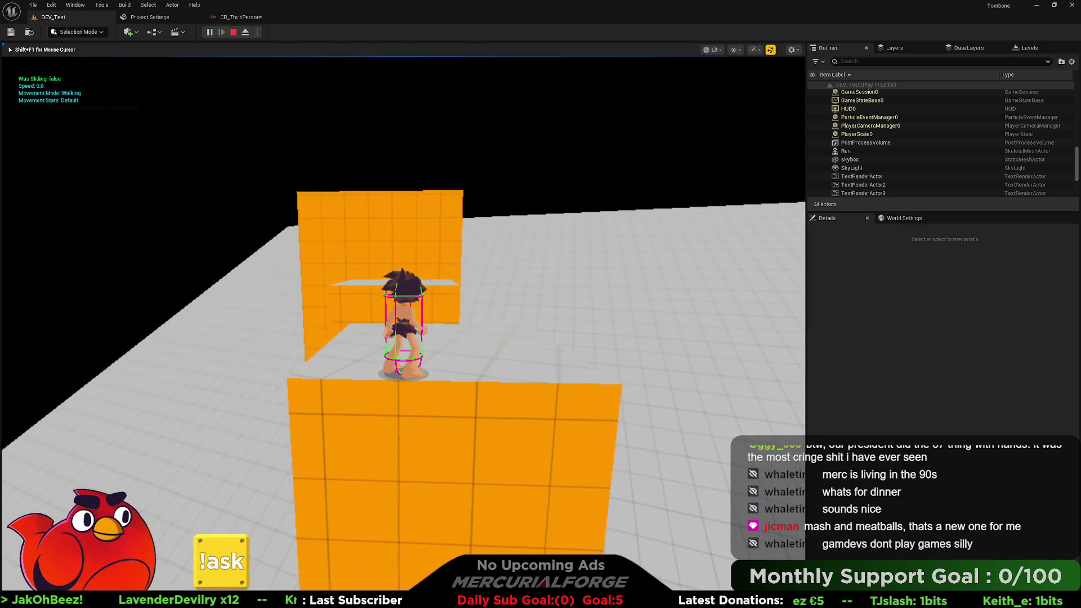
key(Escape)
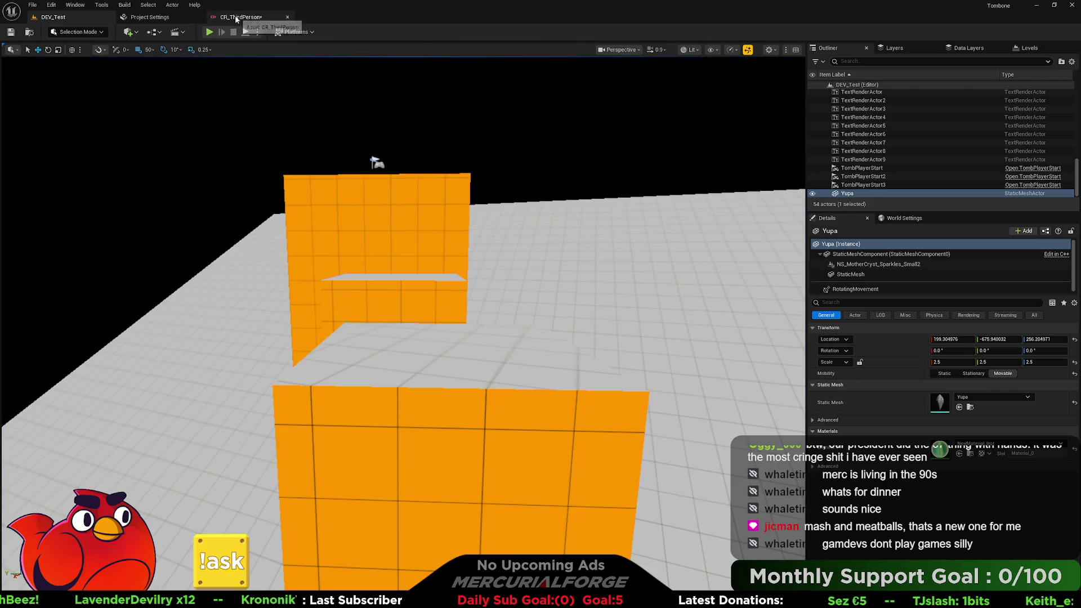
Inspect the CR_ThirdPerson Collision Push settings (offset Z 40.0), then play-test DEV_Test again.
click(237, 17)
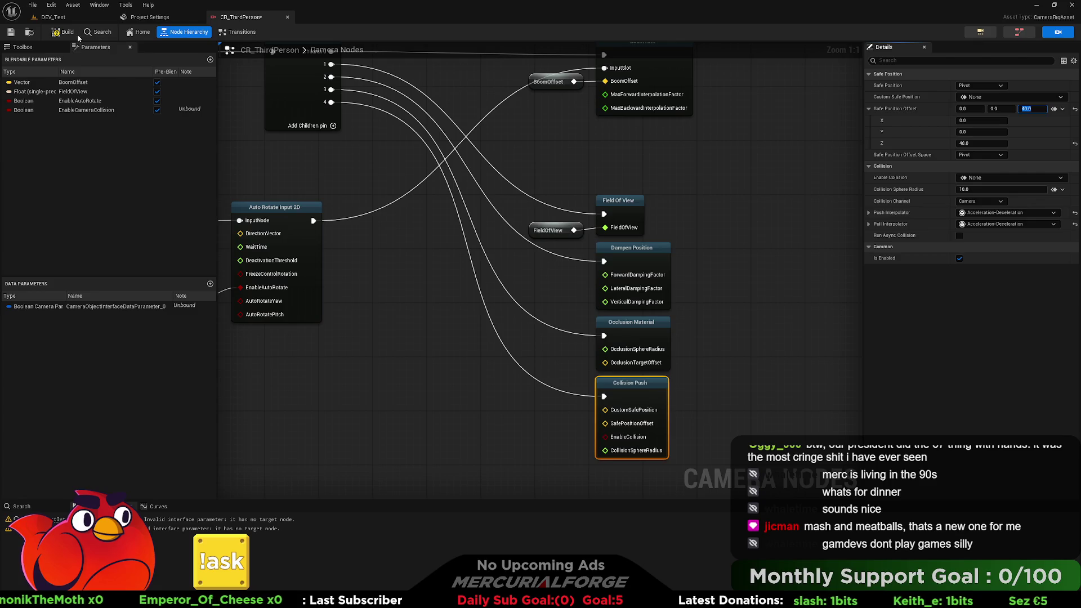
click(53, 17)
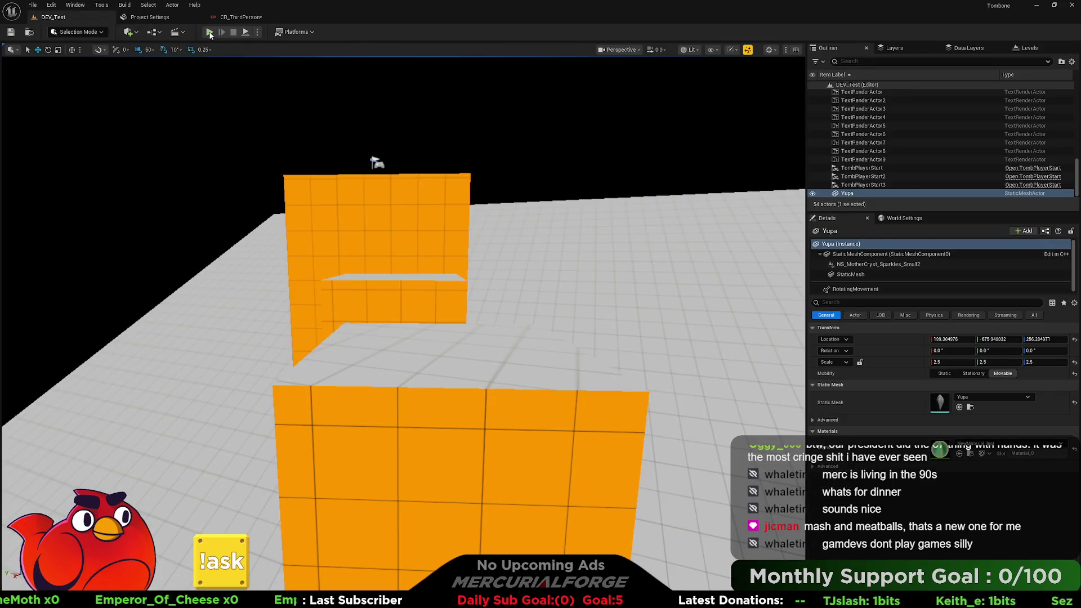
click(209, 32)
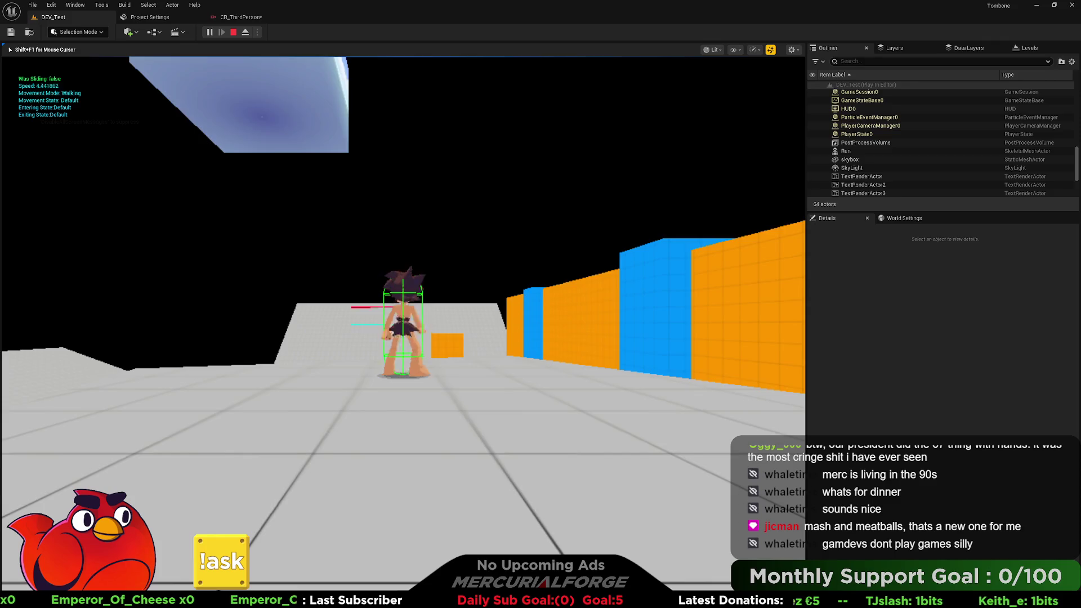
Run along the wall and jump onto the orange block, dropping into a ledge hang.
key(space)
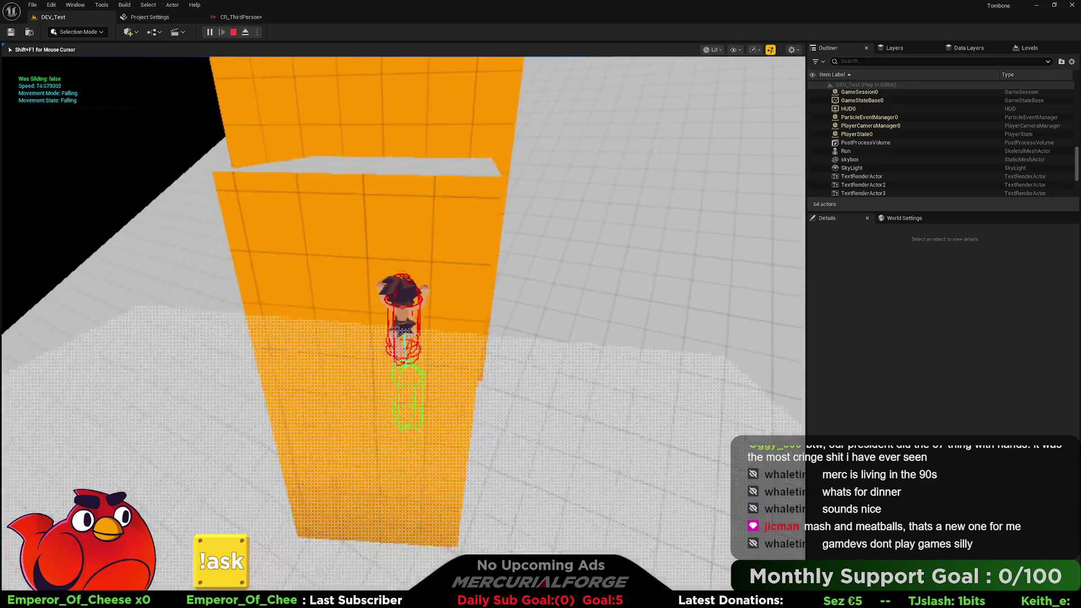
key(w)
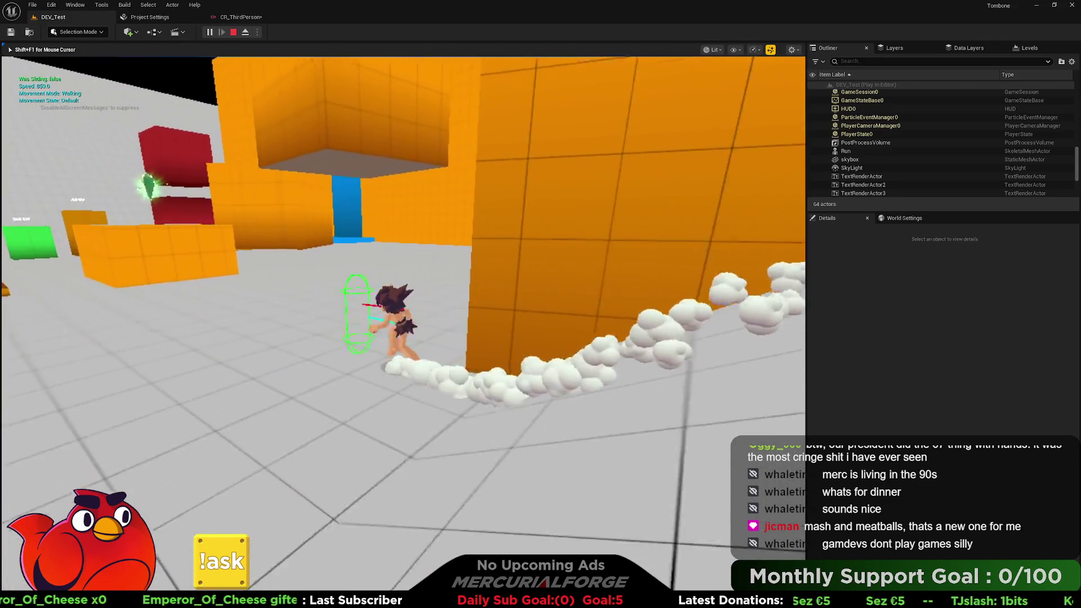
key(space)
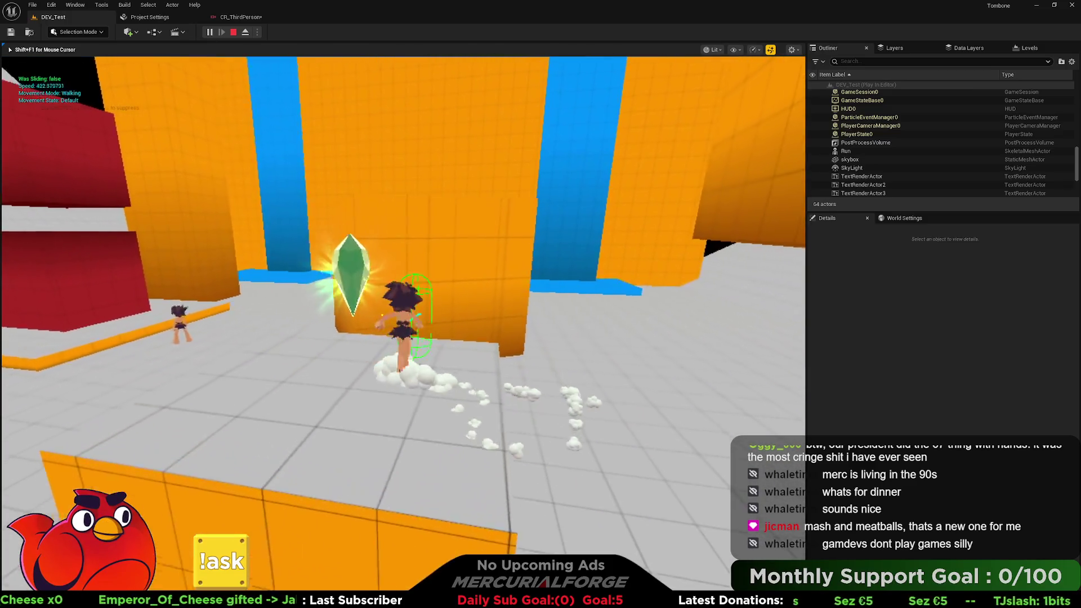
key(space)
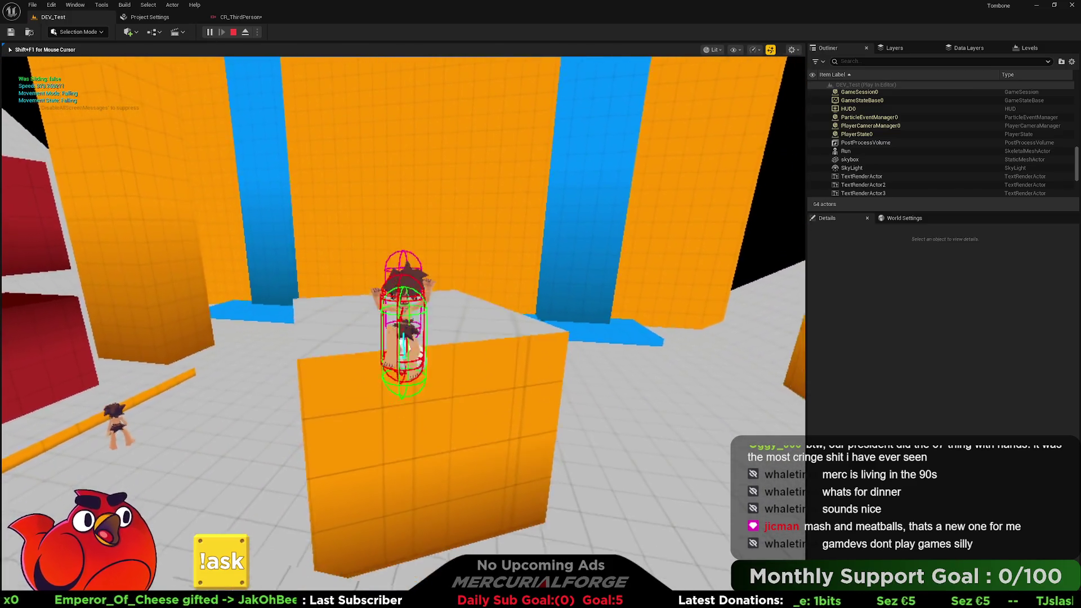
key(w)
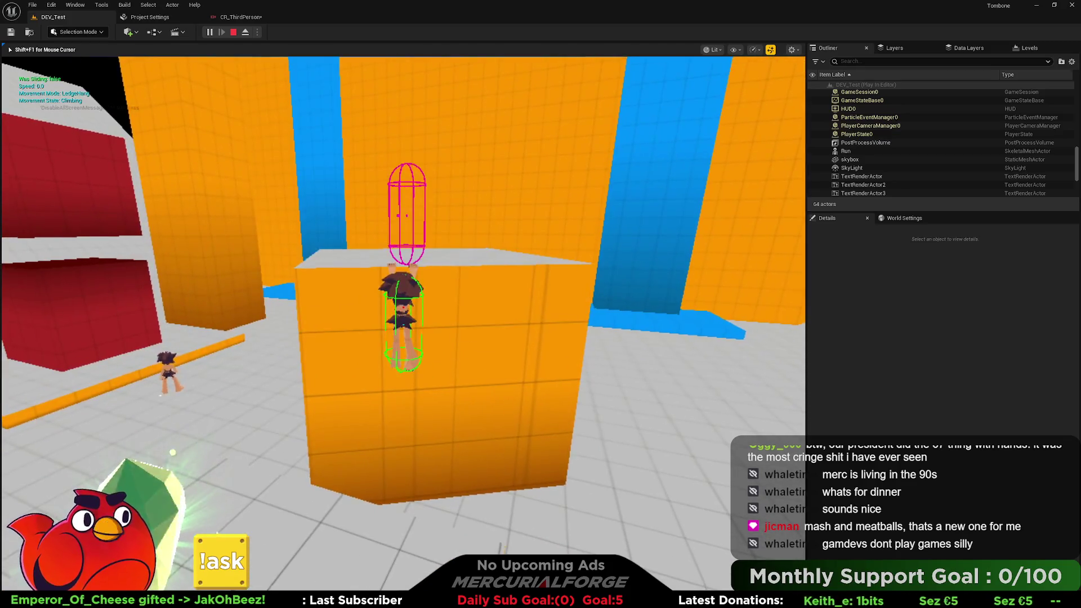
Jump off the ledge, climb and run along the wall, then stop and reopen CR_ThirdPerson.
key(space)
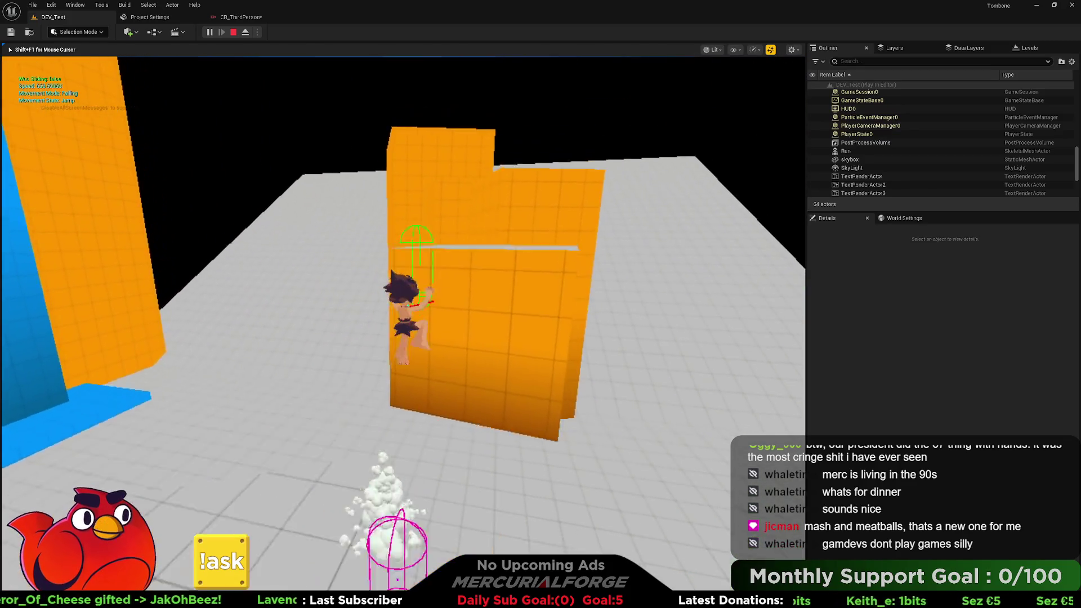
key(w)
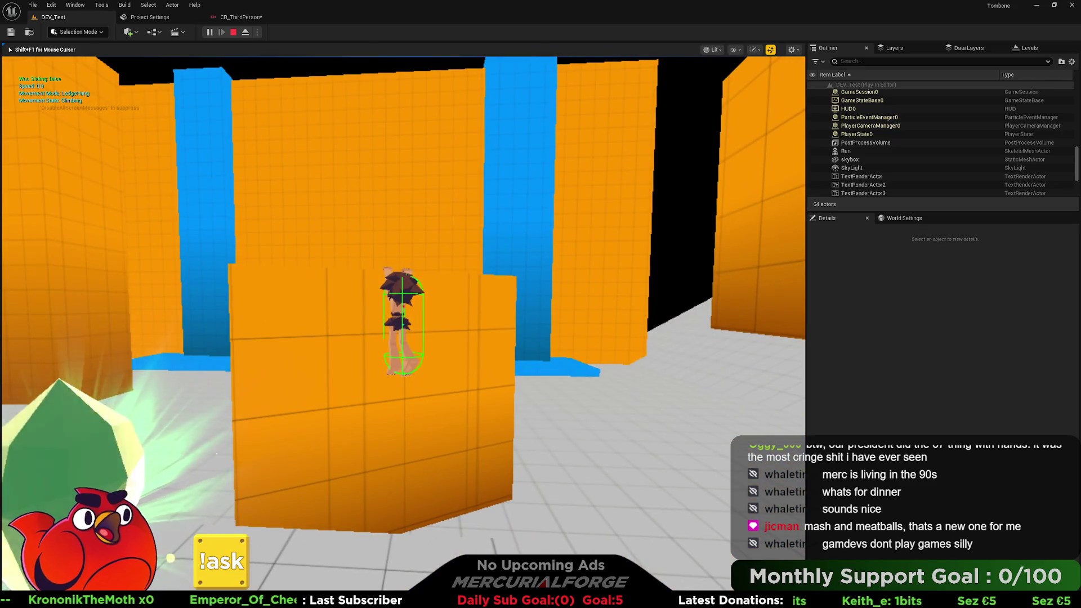
key(Escape)
click(233, 18)
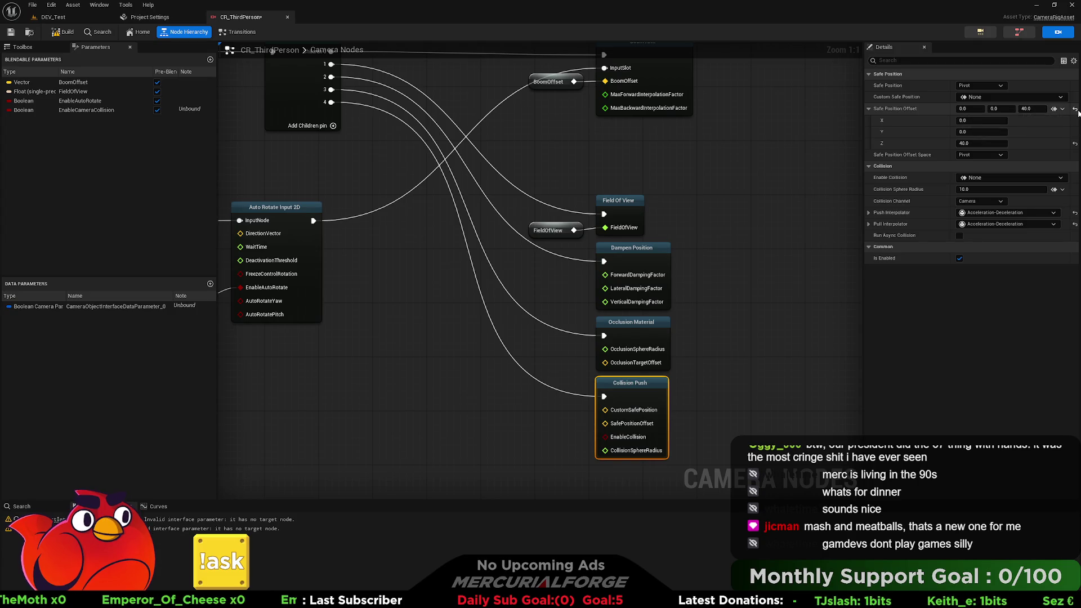
Switch the safe position offset space to Pawn (Z 40.0) and start a fresh DEV_Test play test.
click(971, 194)
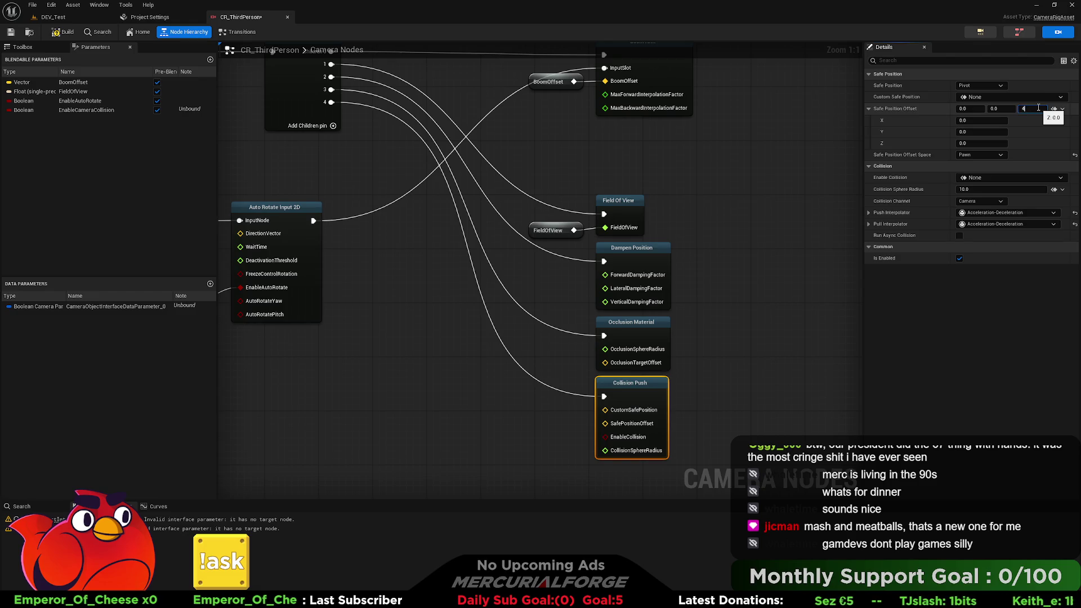
click(53, 17)
click(207, 32)
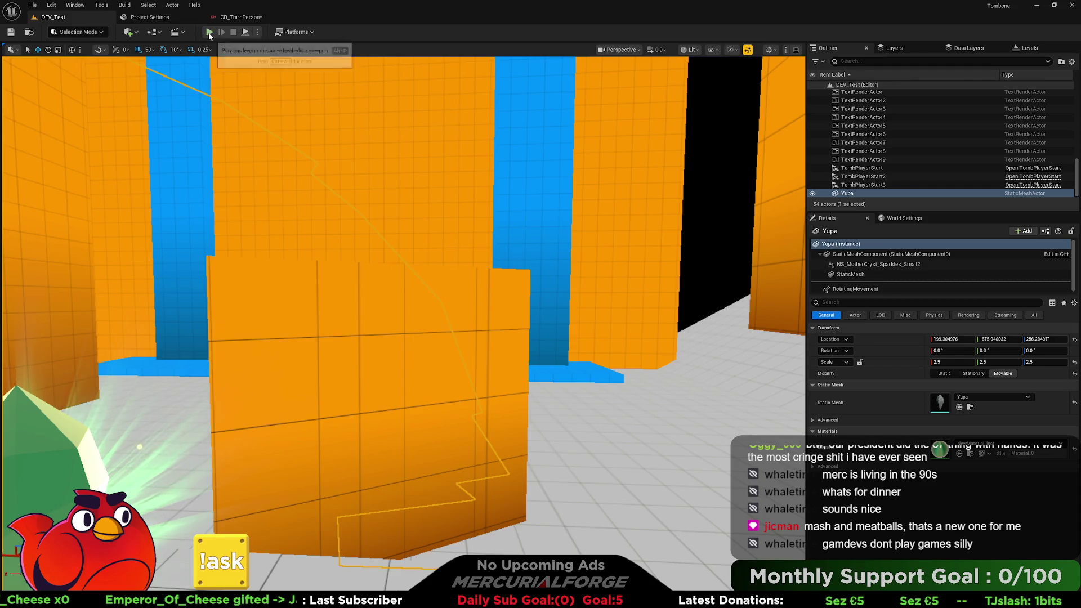
Run off the red box, slide across the floor and jump out of the slide.
key(w)
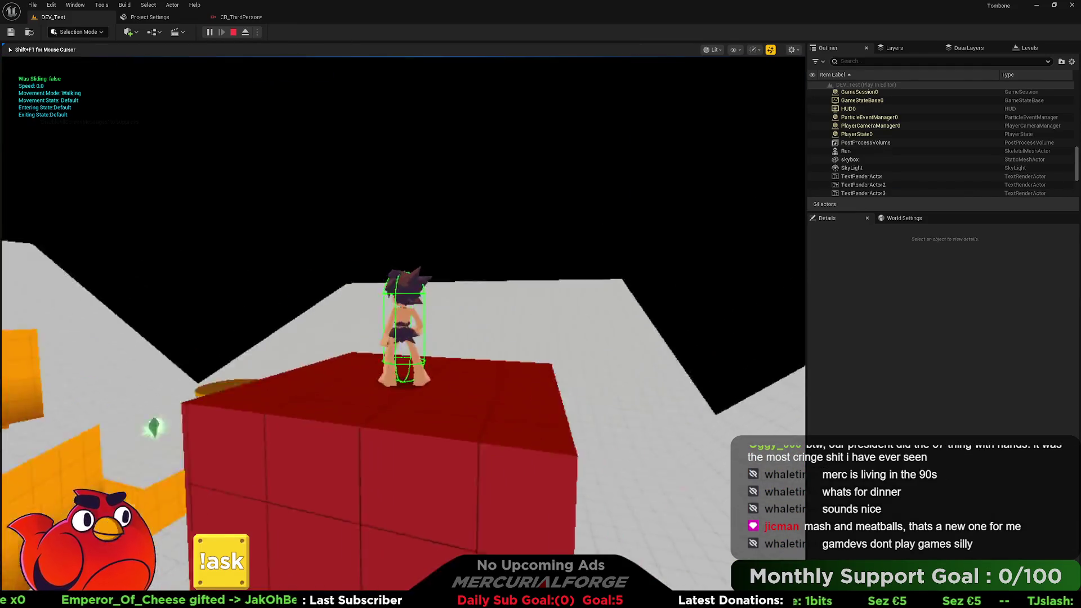
key(w)
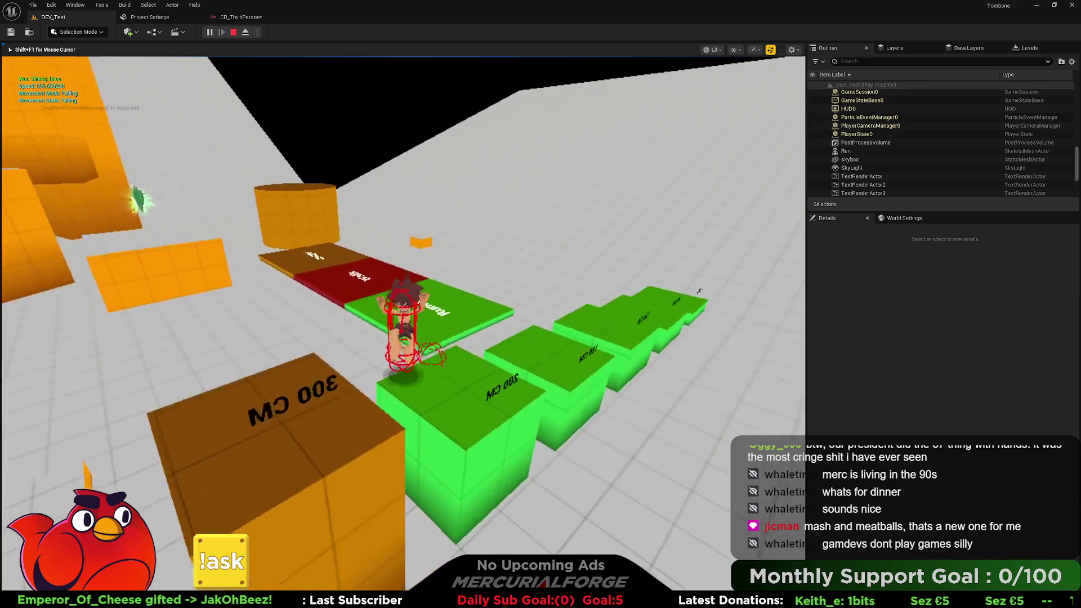
key(w)
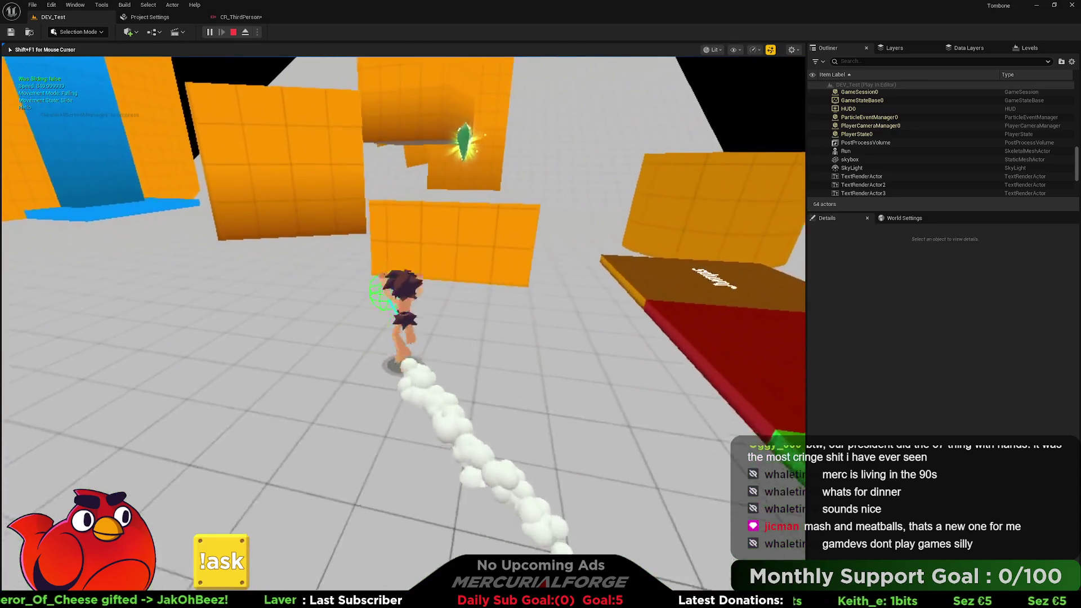
key(ctrl)
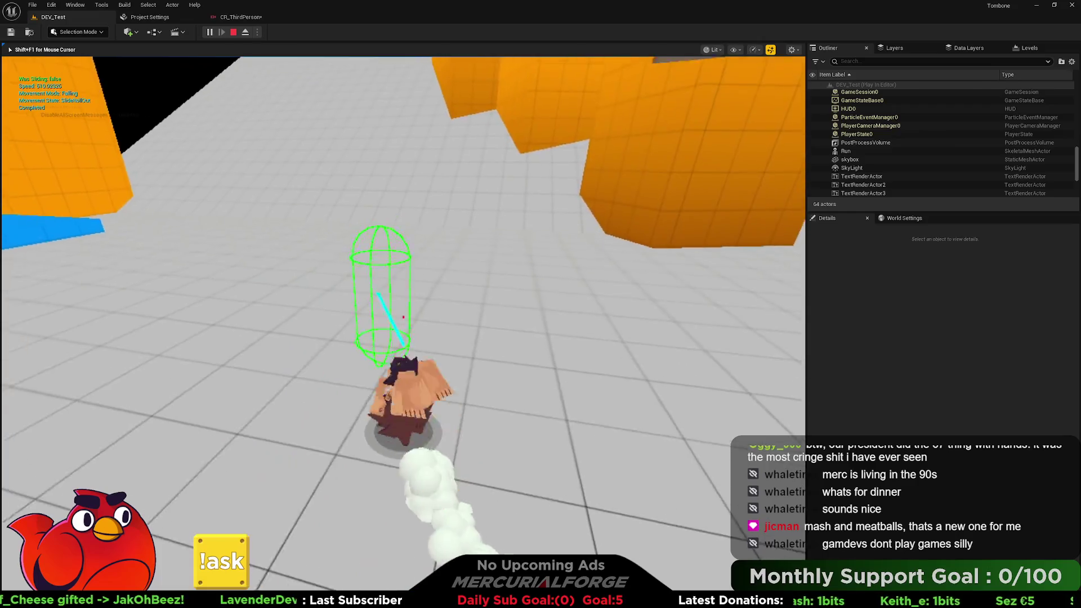
key(space)
key(w)
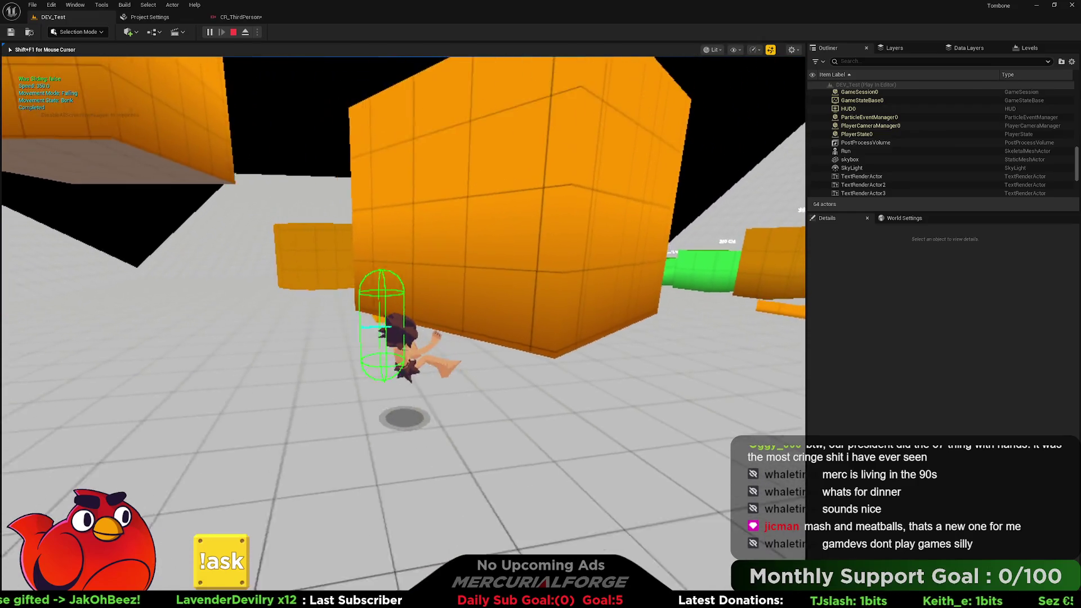
Slide, leap and dive, climb onto the top floor, then stop and reopen CR_ThirdPerson.
key(ctrl)
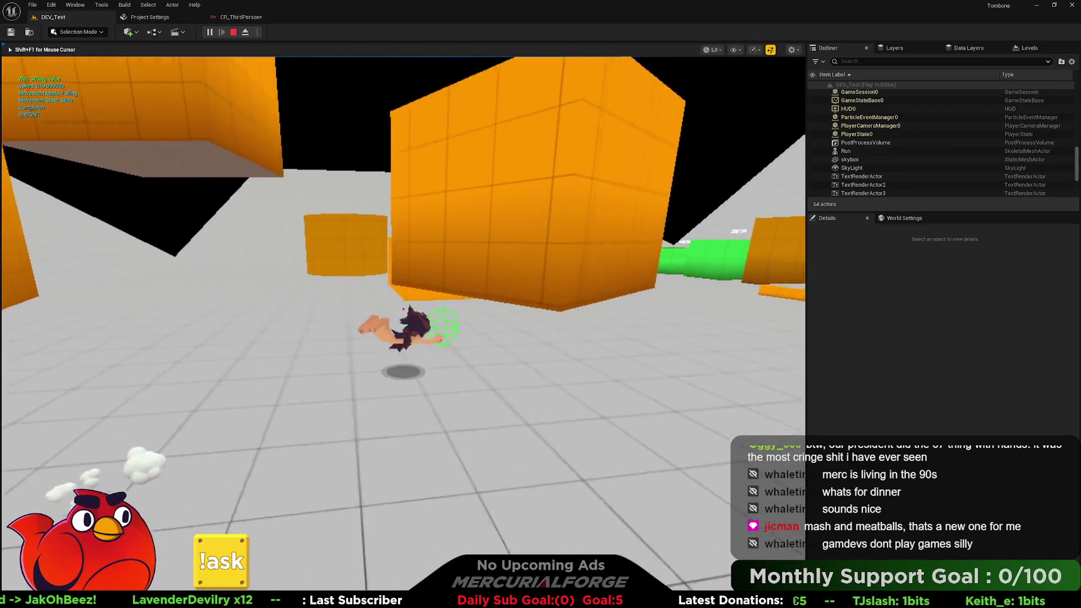
key(space)
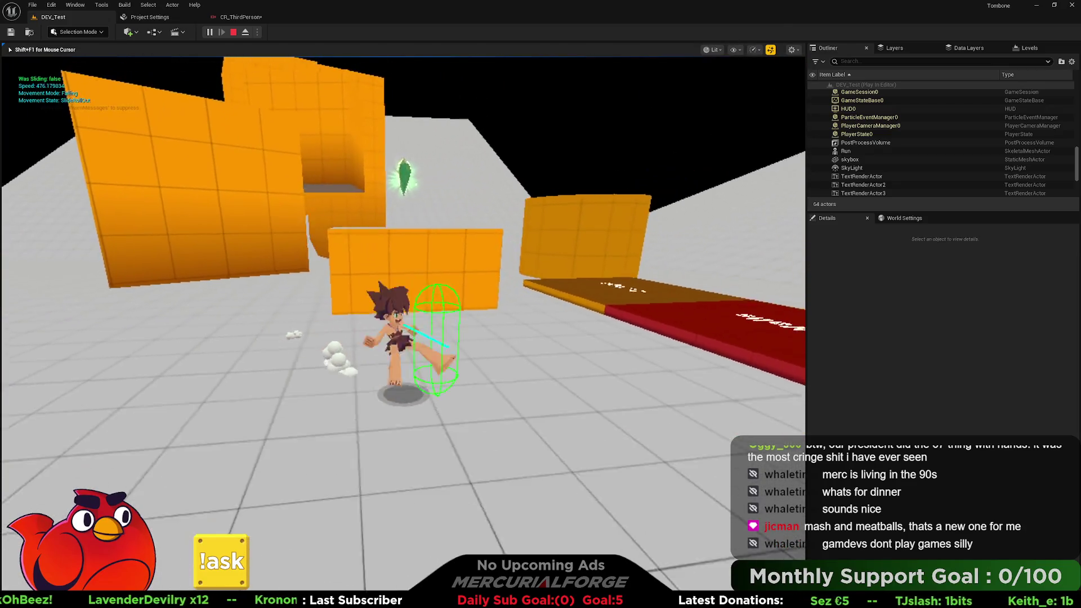
key(ctrl)
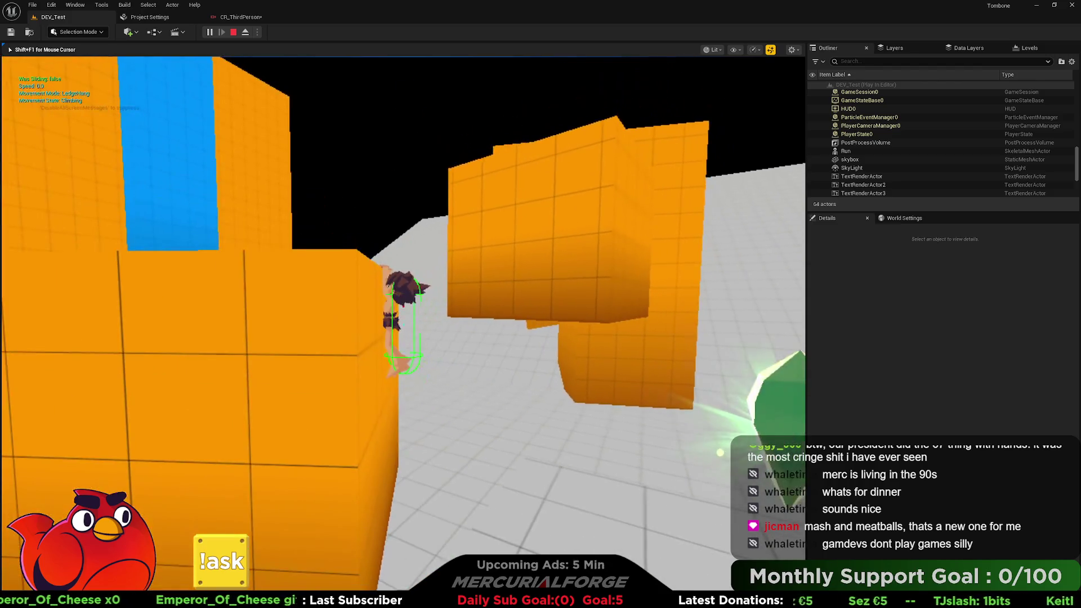
key(space)
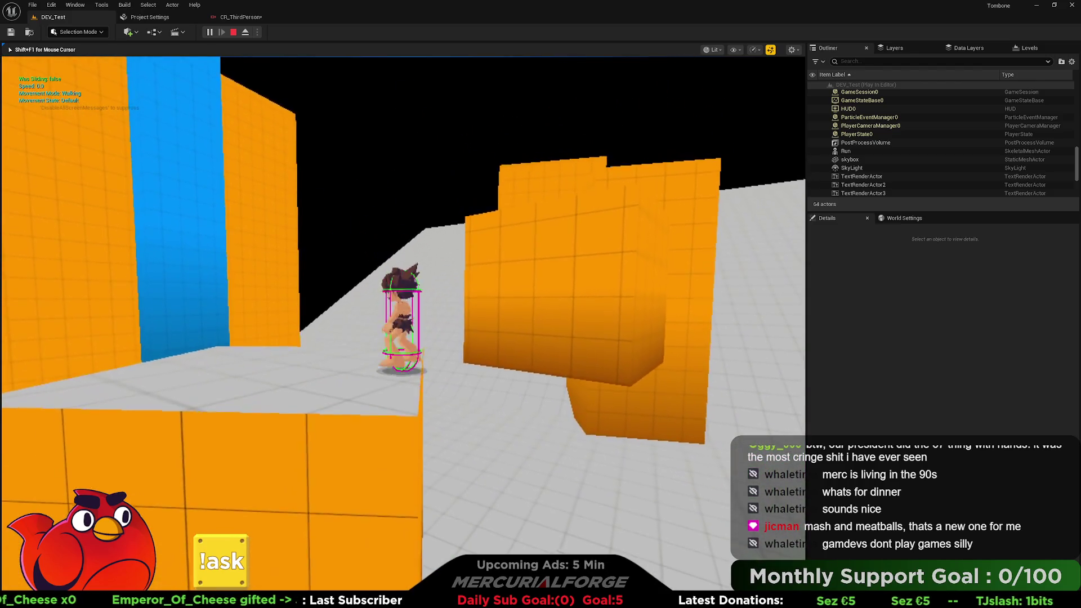
key(Escape)
click(241, 19)
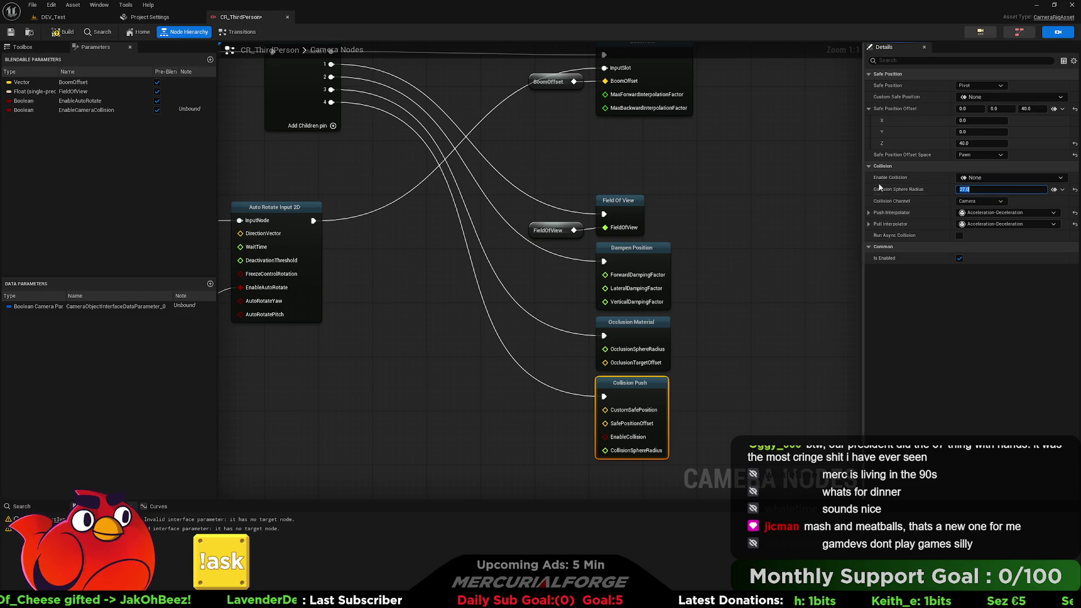
Return to the DEV_Test level editor.
click(64, 18)
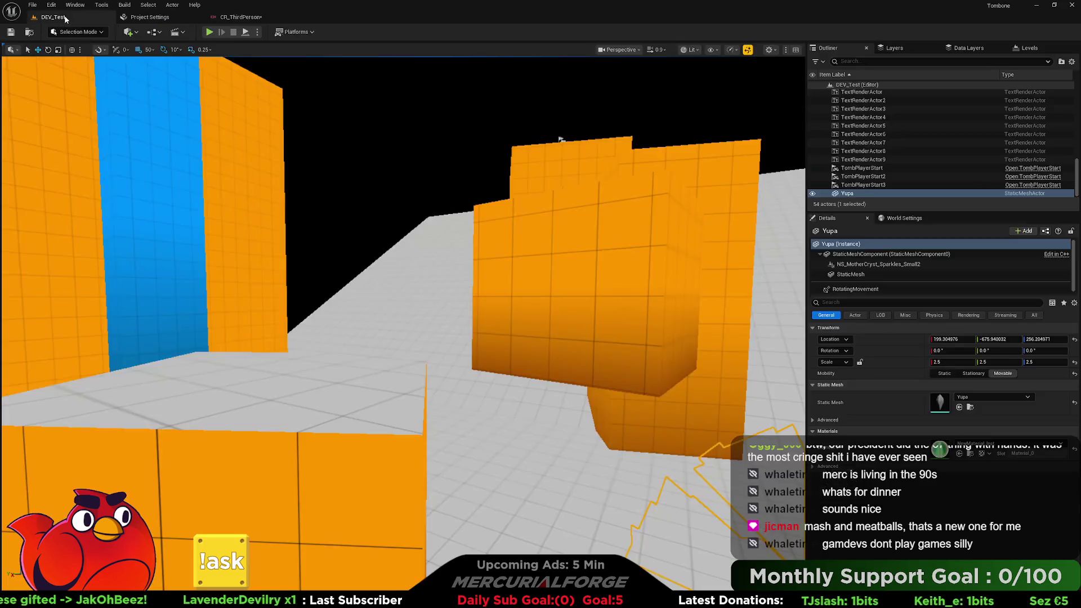
Start a play test, grab the orange wall's ledge and drop off toward the red and green platforms.
click(205, 33)
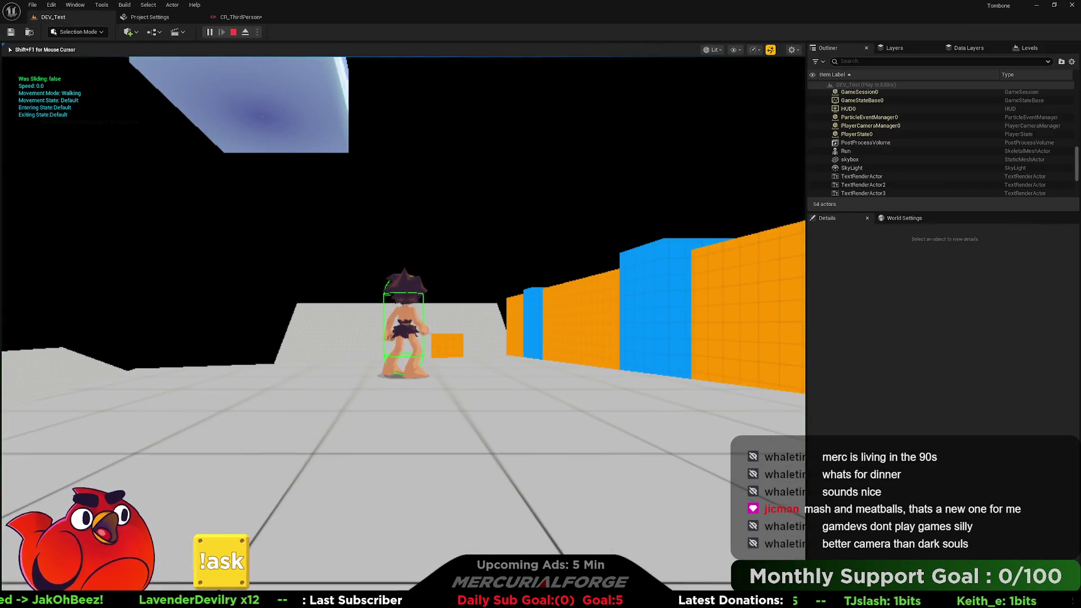
key(space)
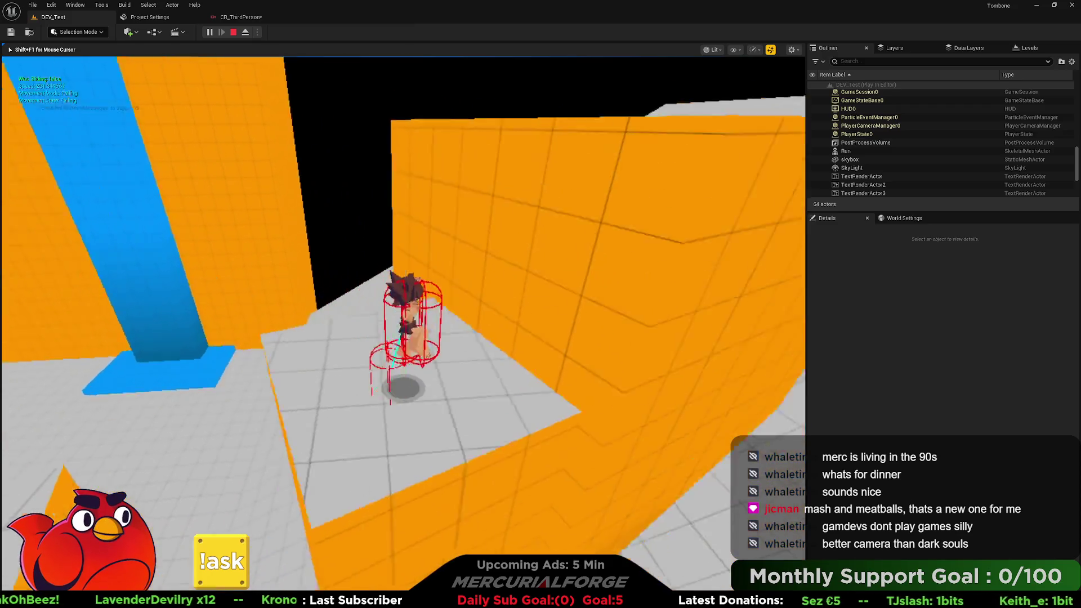
key(space)
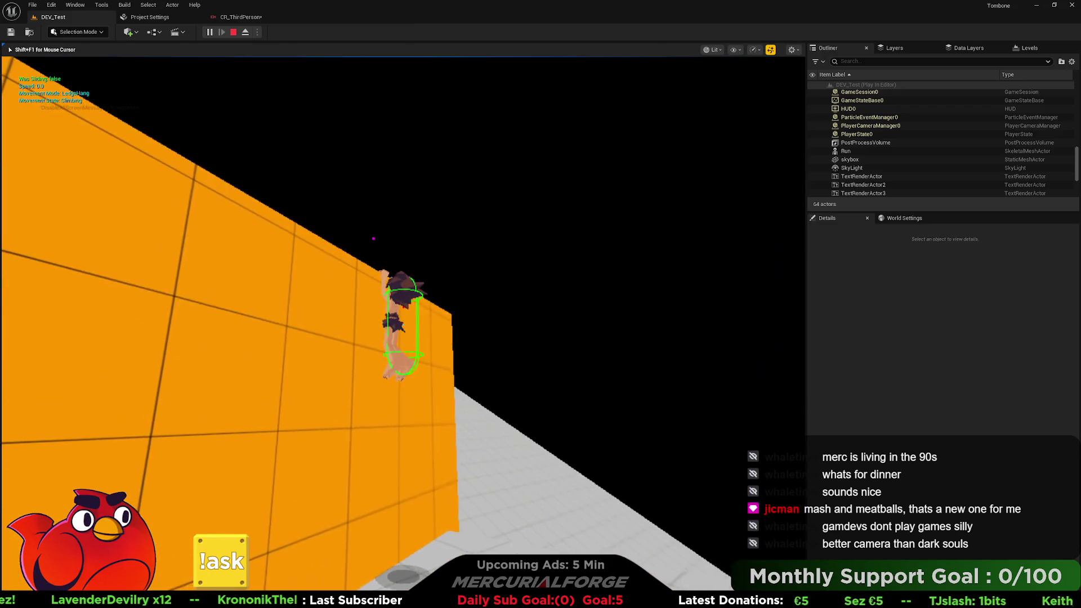
key(space)
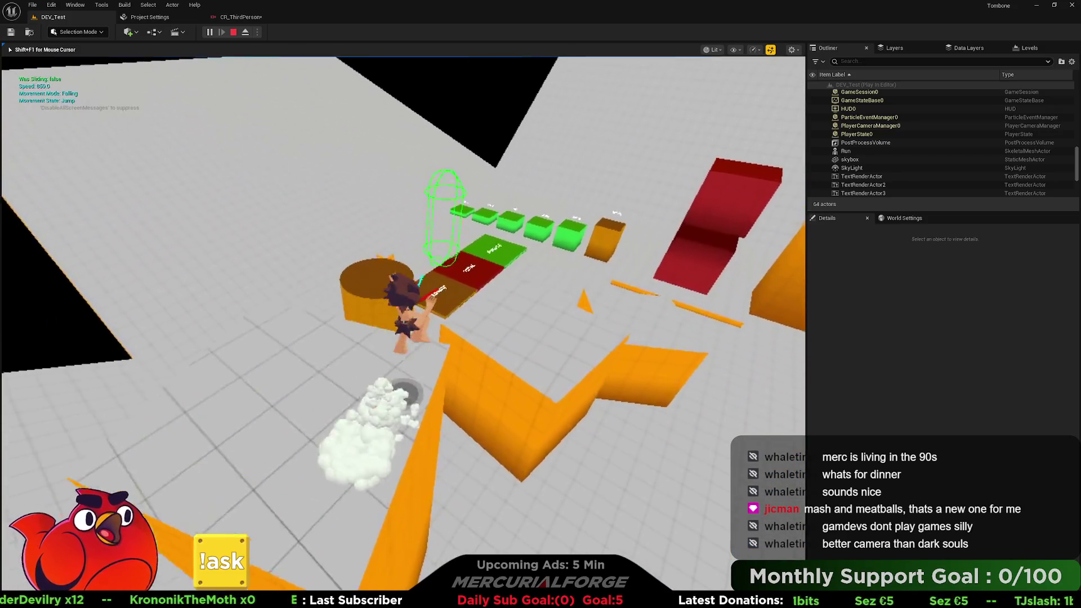
key(space)
Hang from and climb the tall orange block, then stop and reopen CR_ThirdPerson.
key(w)
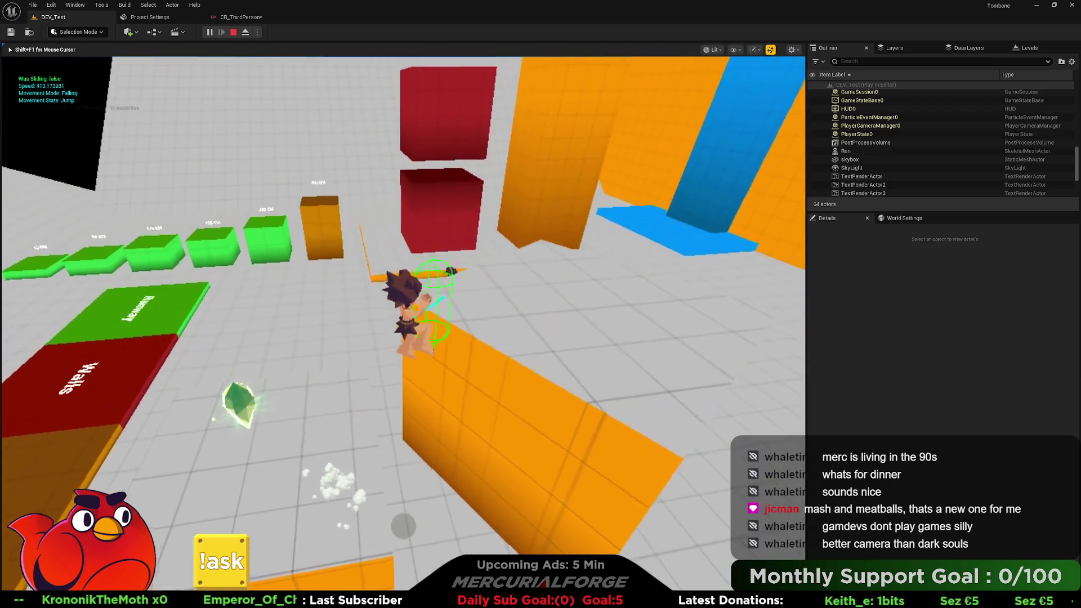
key(space)
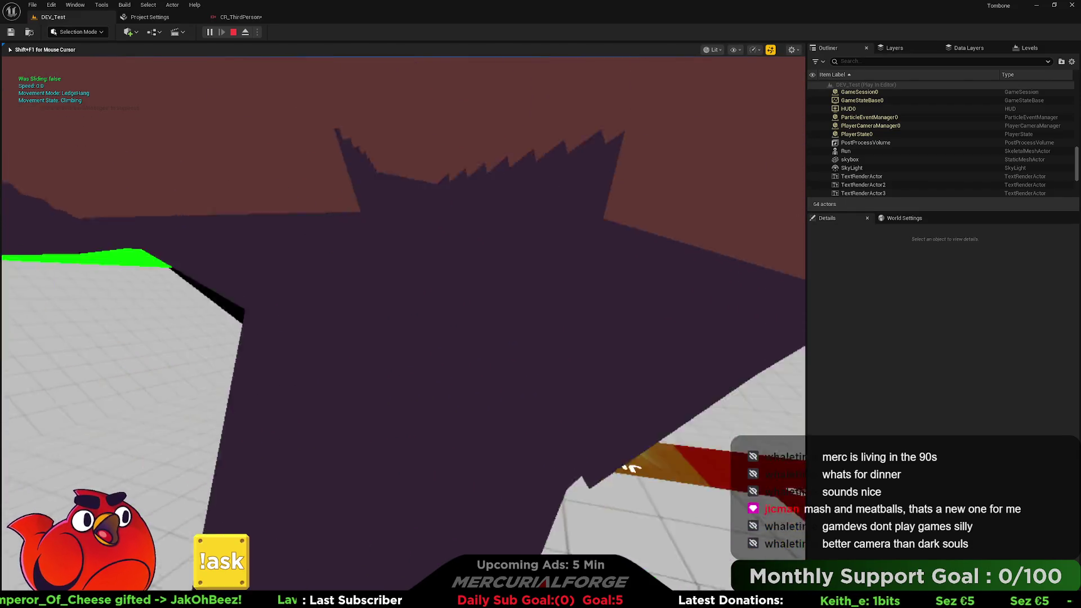
key(space)
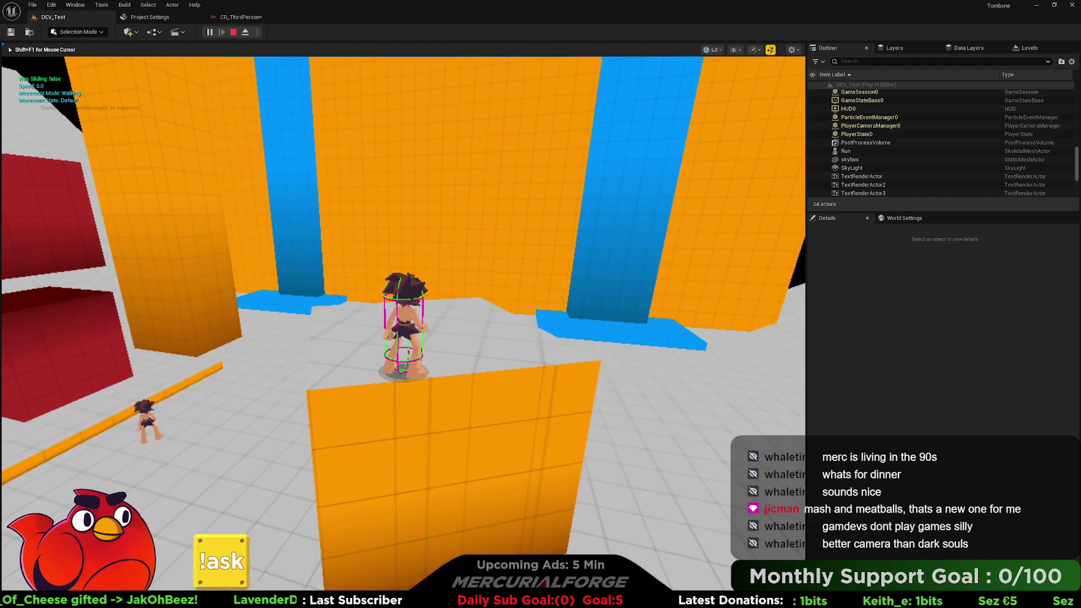
key(Escape)
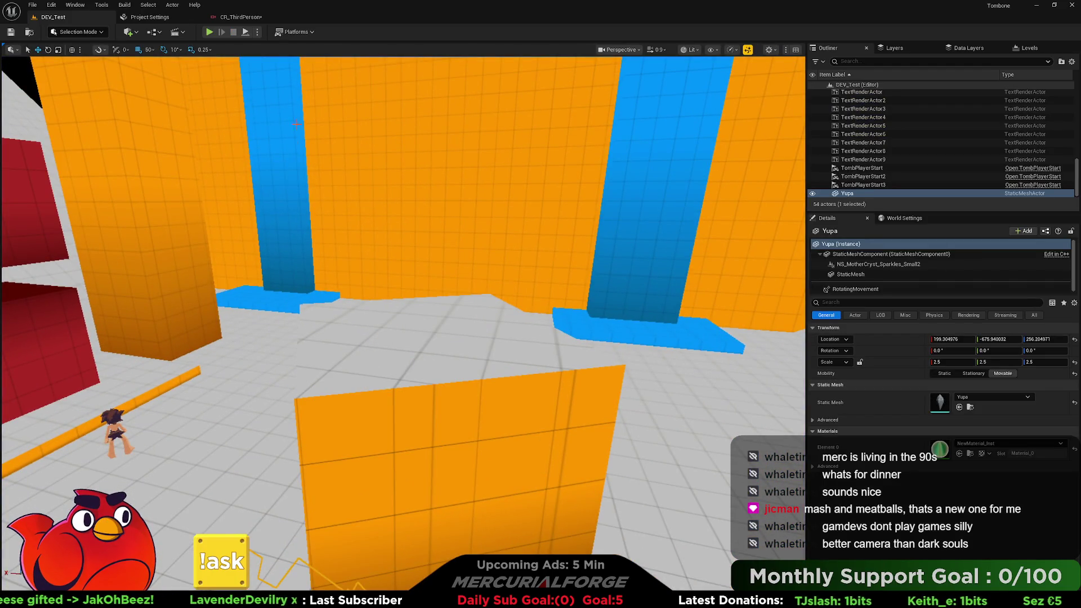
click(239, 17)
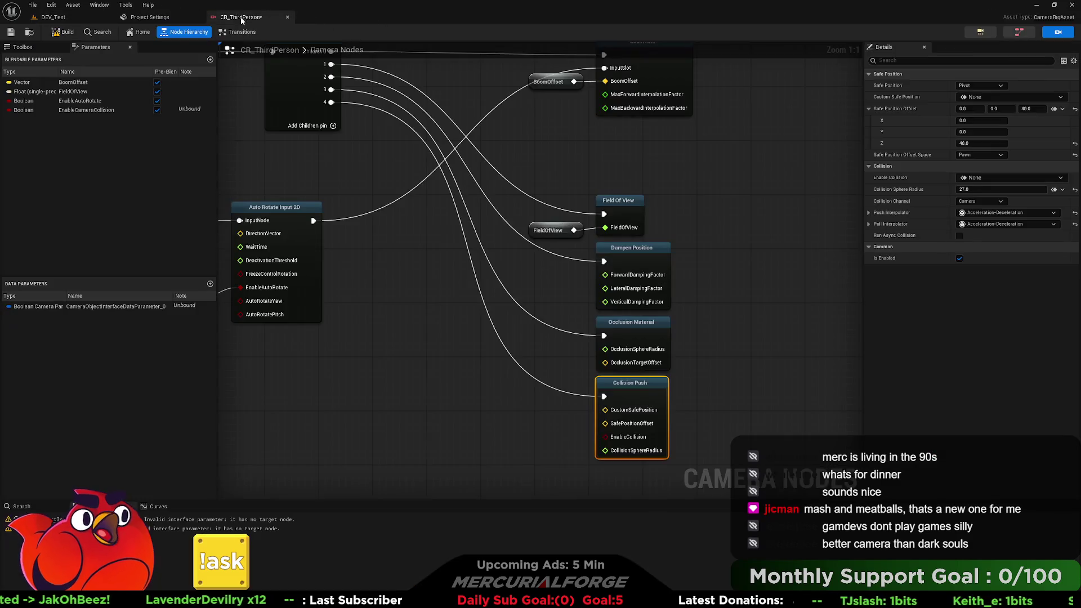
Start a play-test in DEV_Test and run and jump onto the green height-test platforms.
key(alt+p)
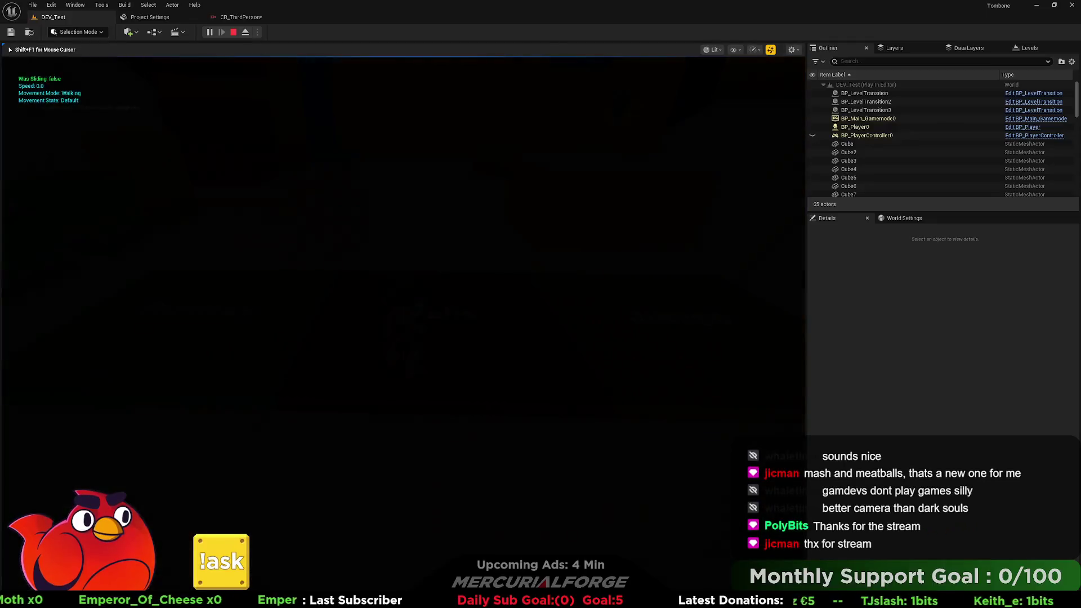
key(w)
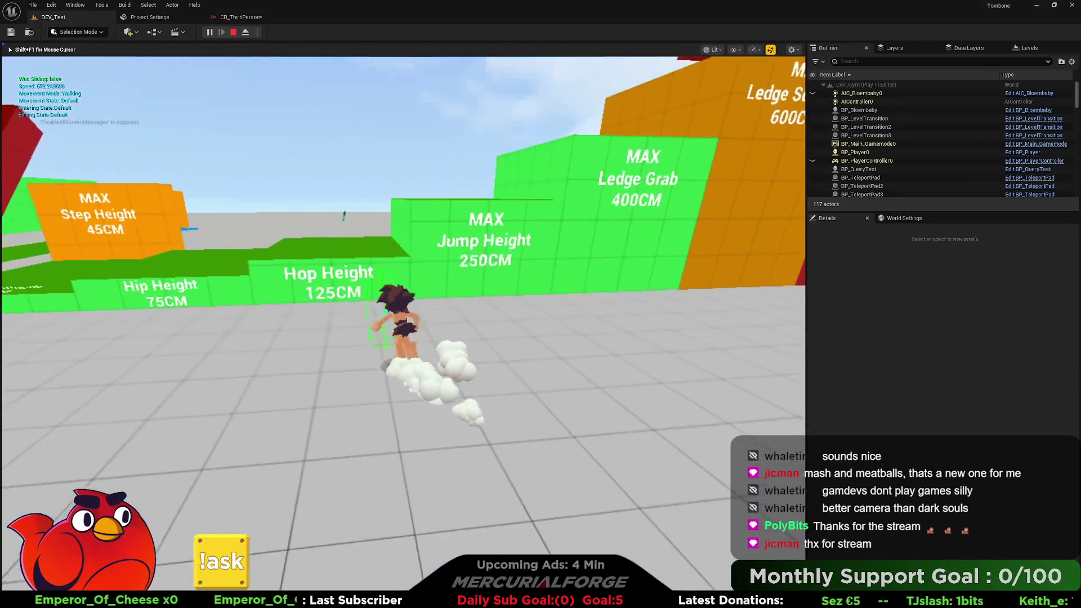
key(space)
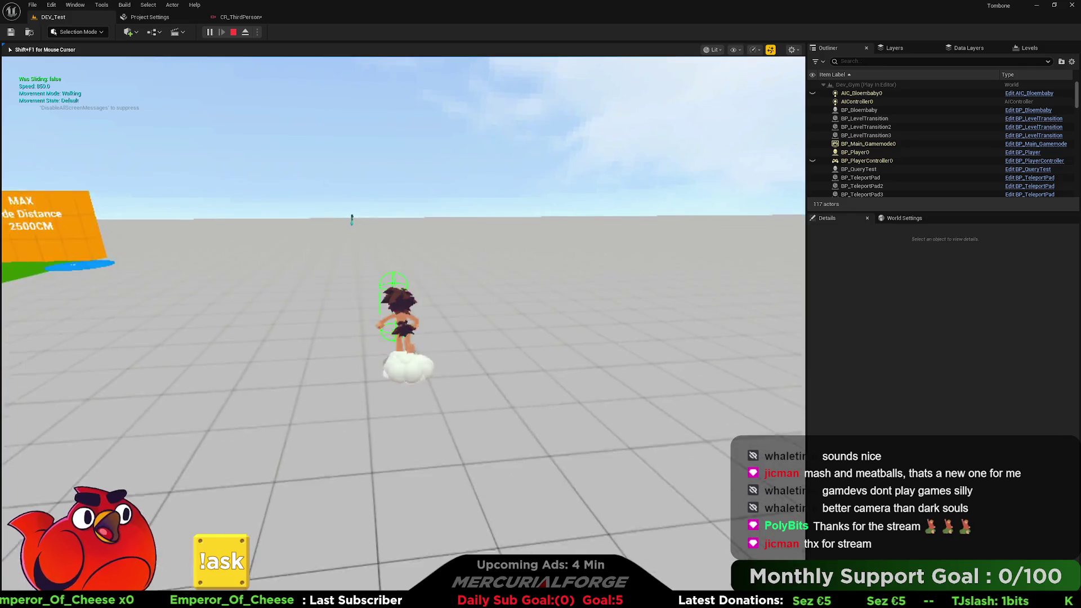
key(space)
Run back past the coloured blocks and jump off the green walls toward the red ramp.
key(a)
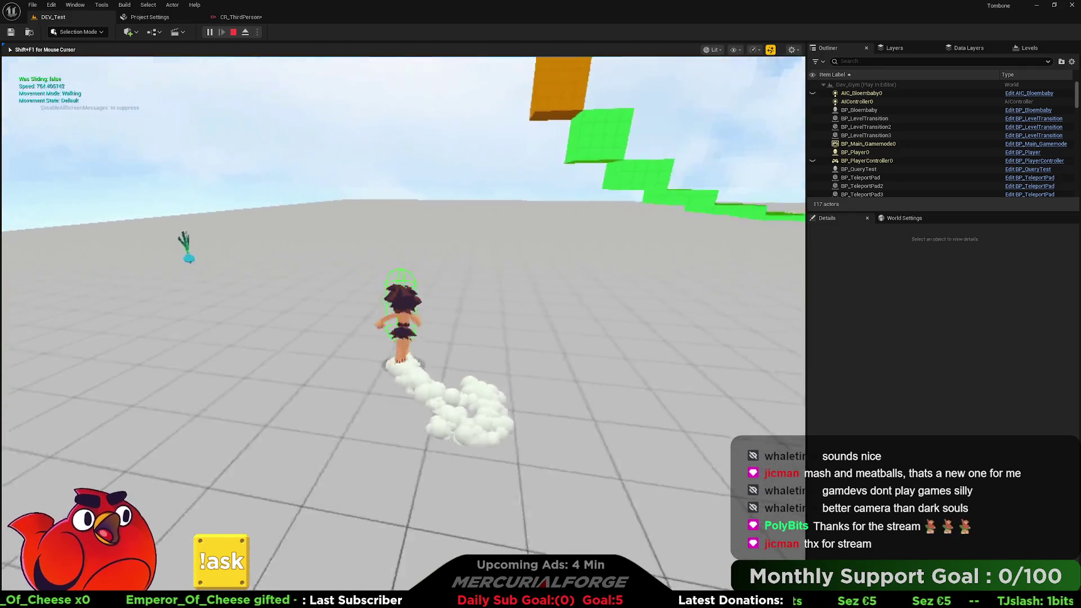
key(w)
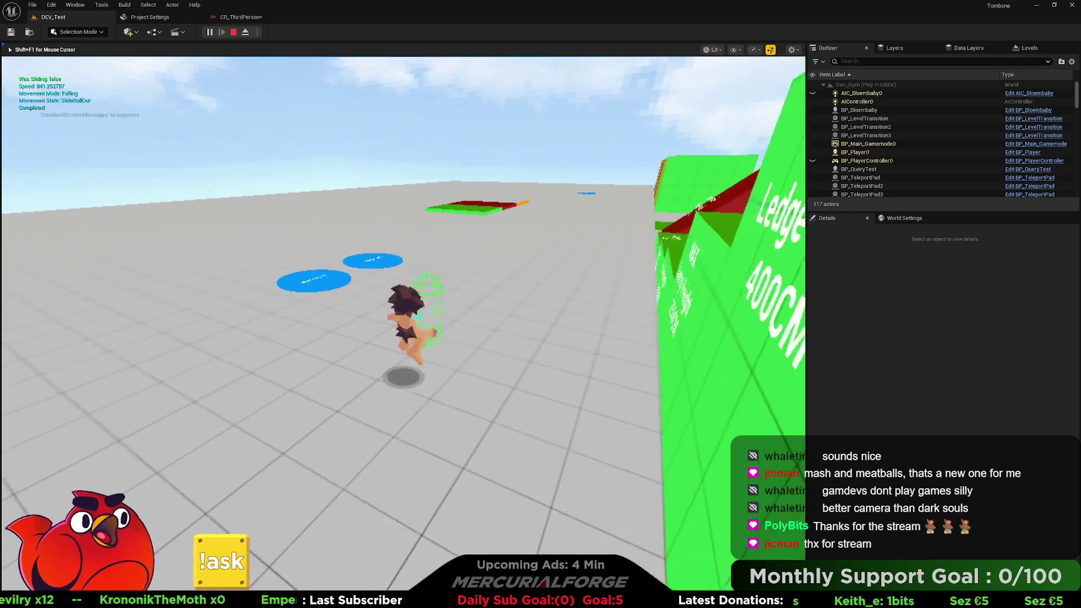
key(space)
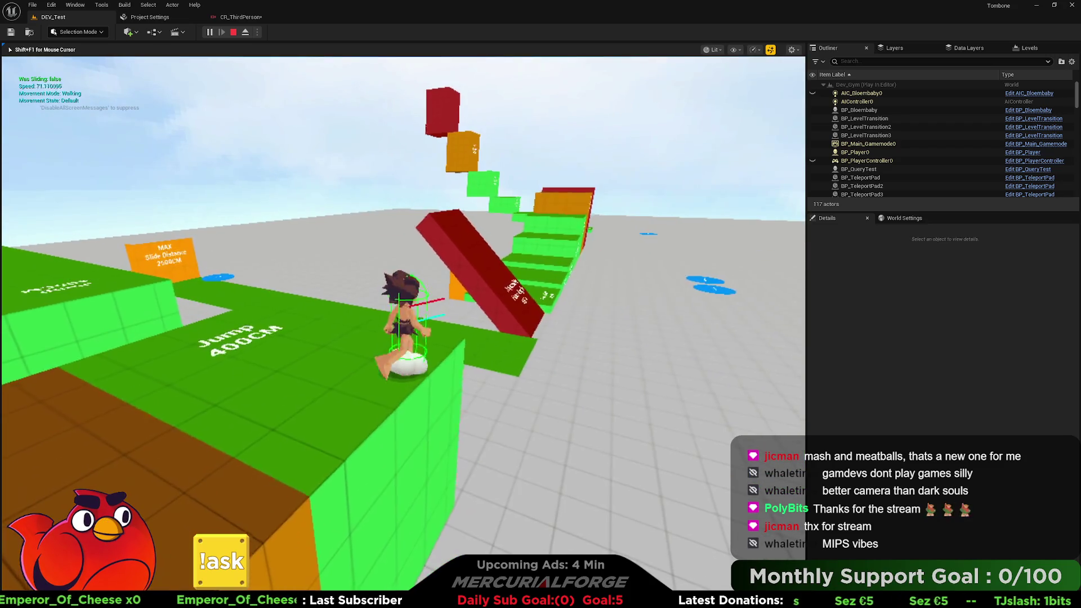
key(space)
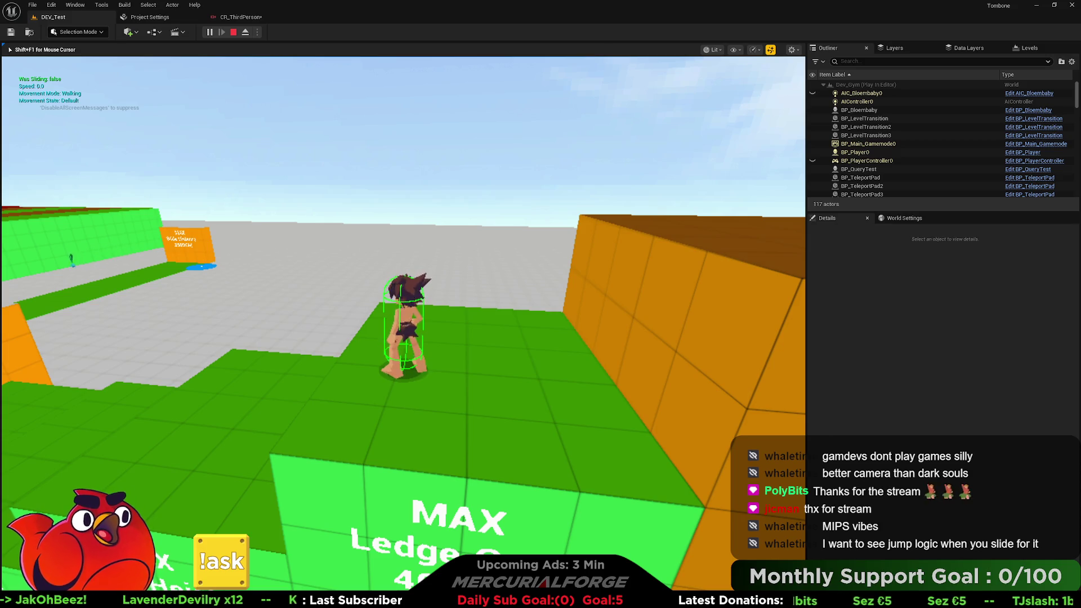
Jump off the Step Height wall, run toward the Ledge Scamper wall, then end the play-test.
key(w)
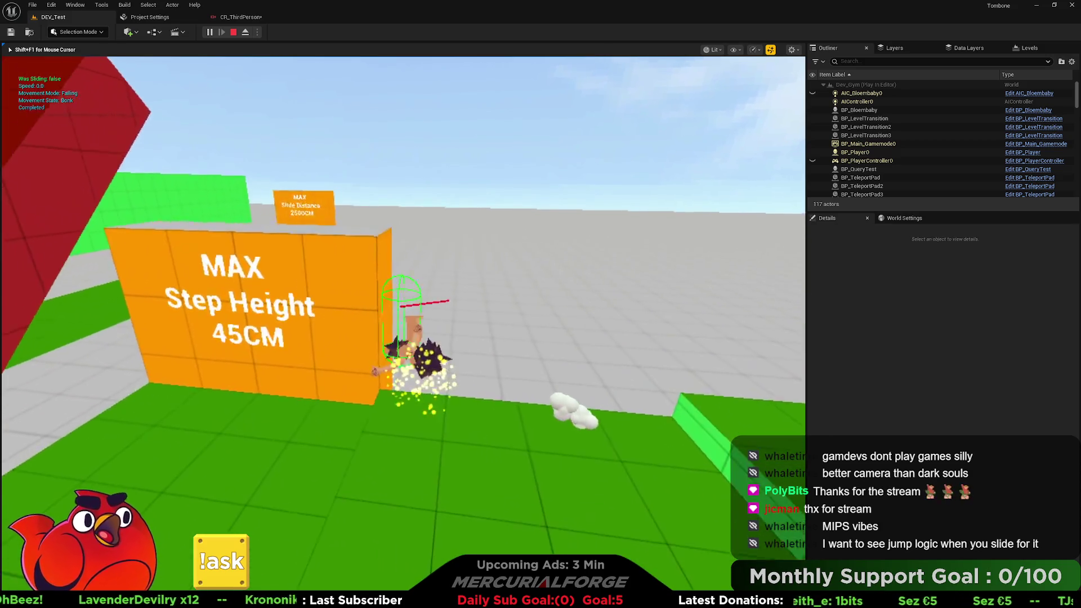
key(space)
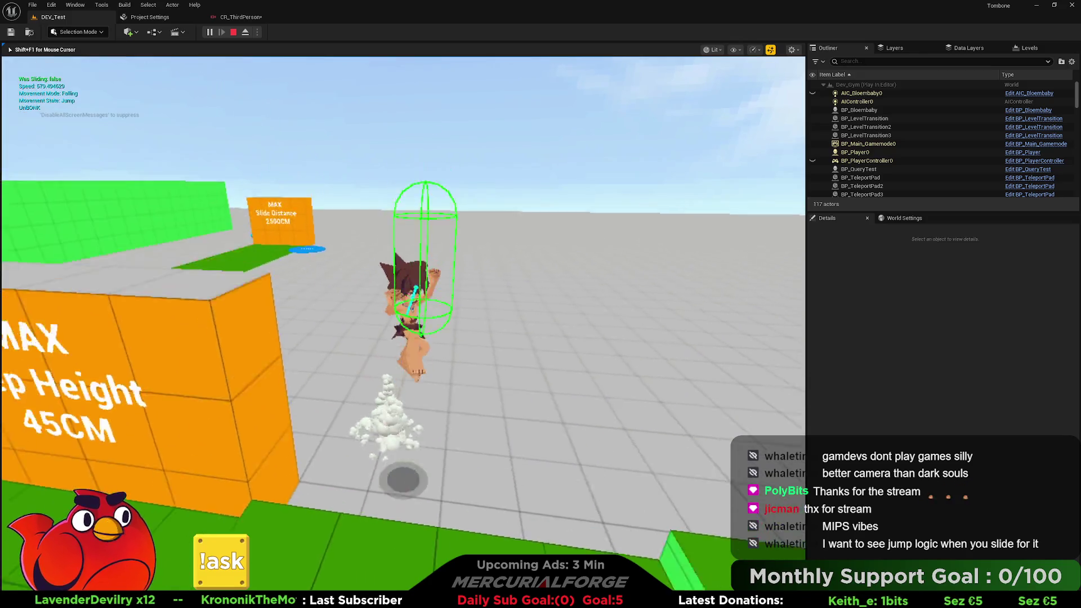
key(w)
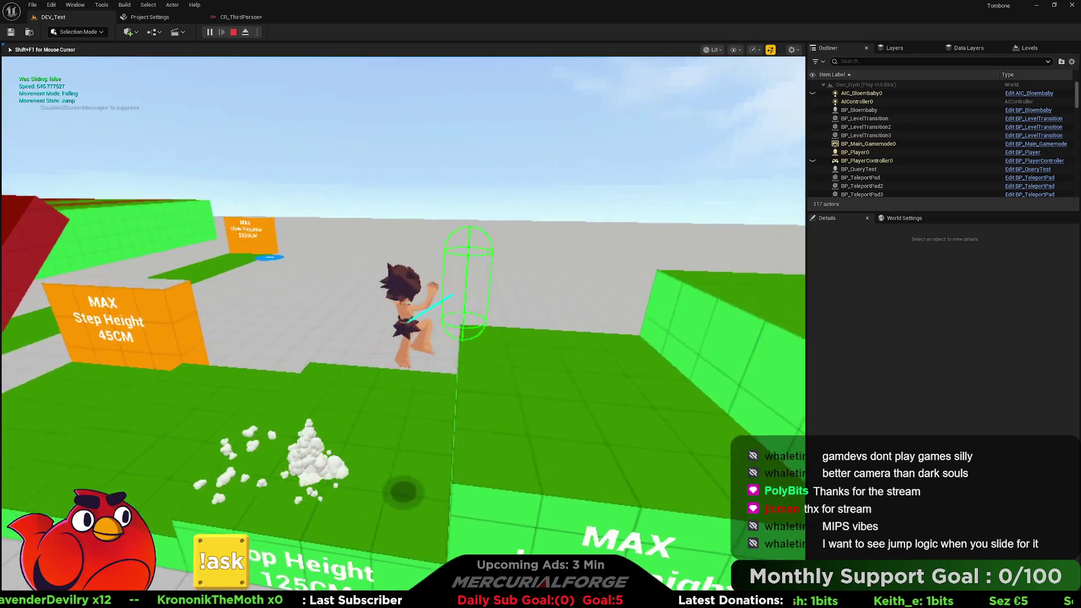
key(w)
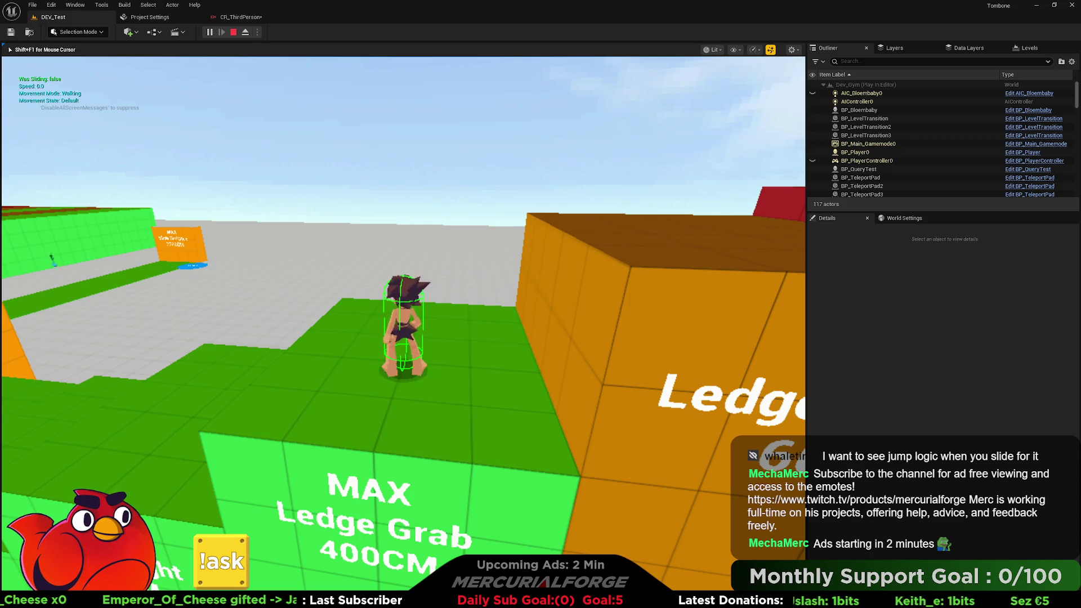
key(Escape)
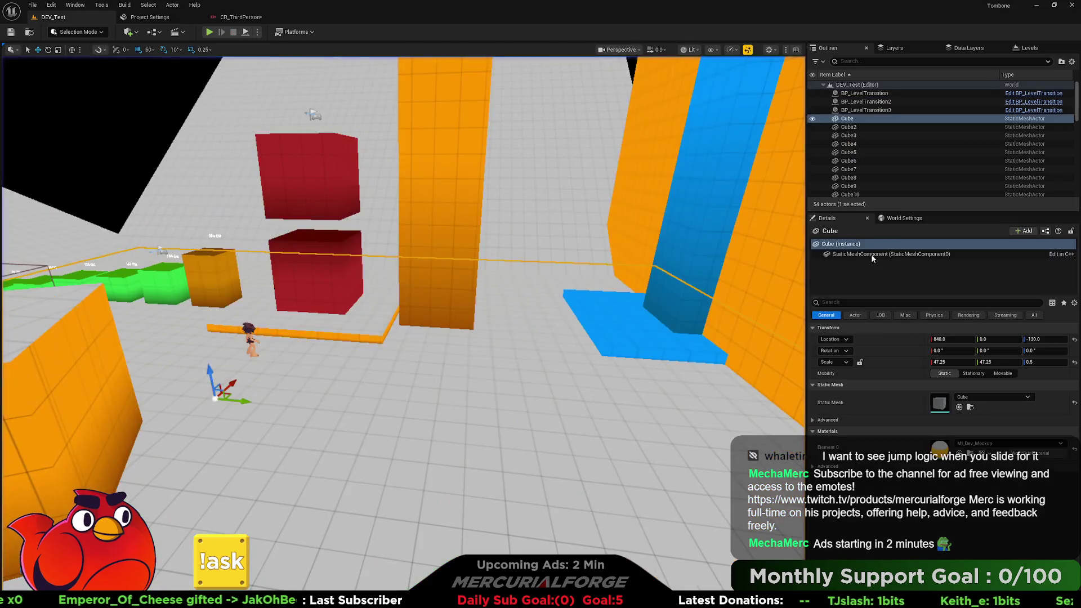